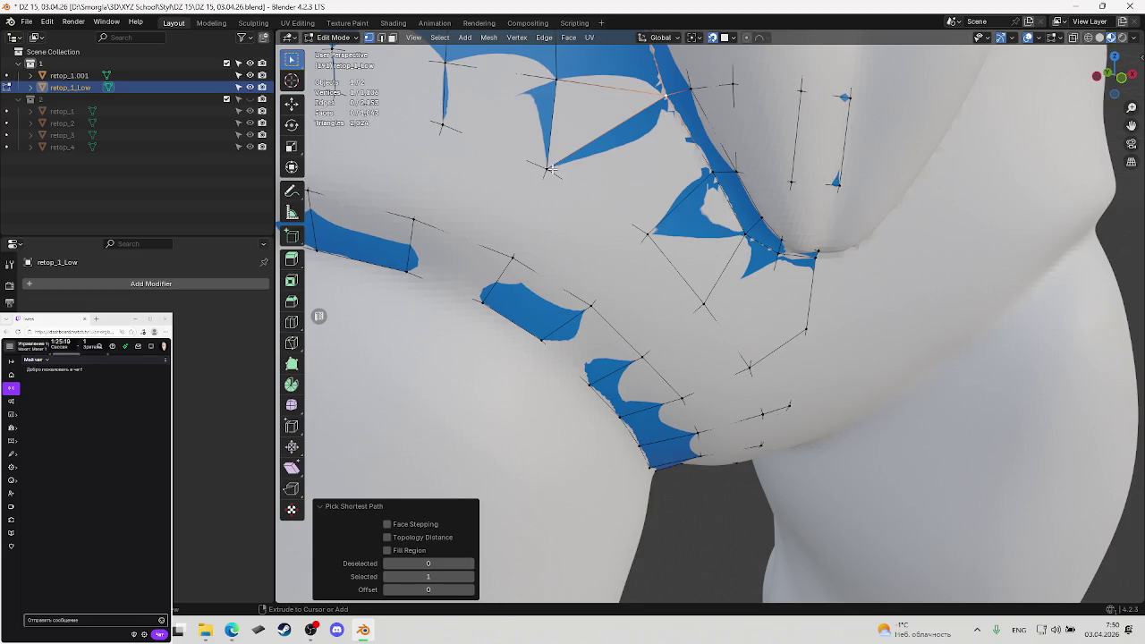
Fill the groin gap with a new face from three selected vertices
key(ctrl+z)
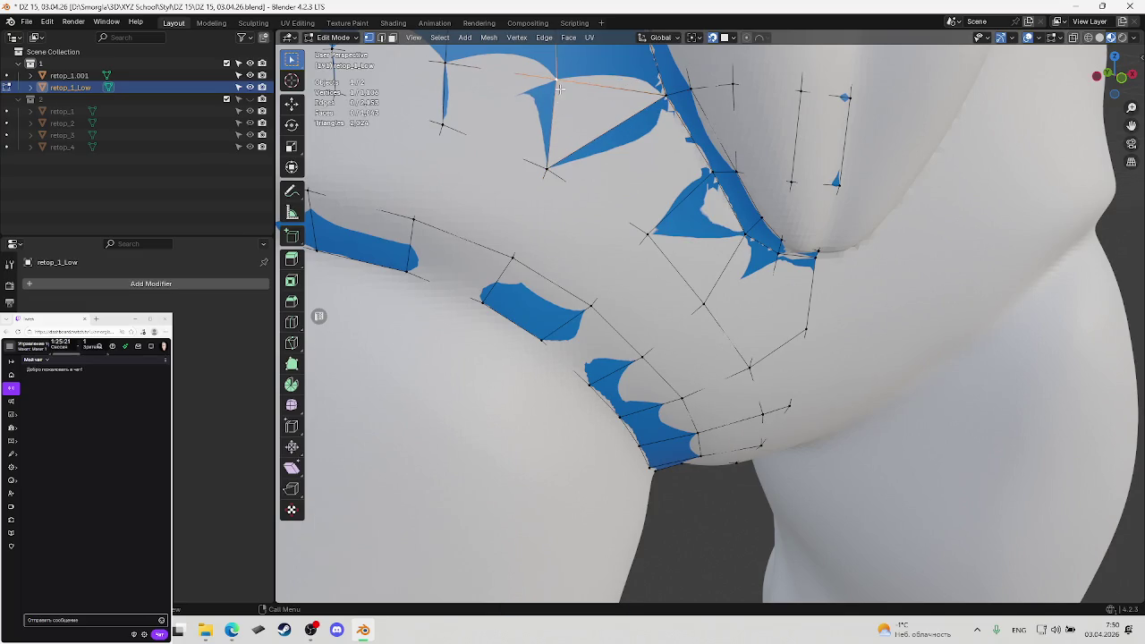
shift+click(668, 109)
key(f)
scroll(626, 214, down, 6)
scroll(663, 296, up, 4)
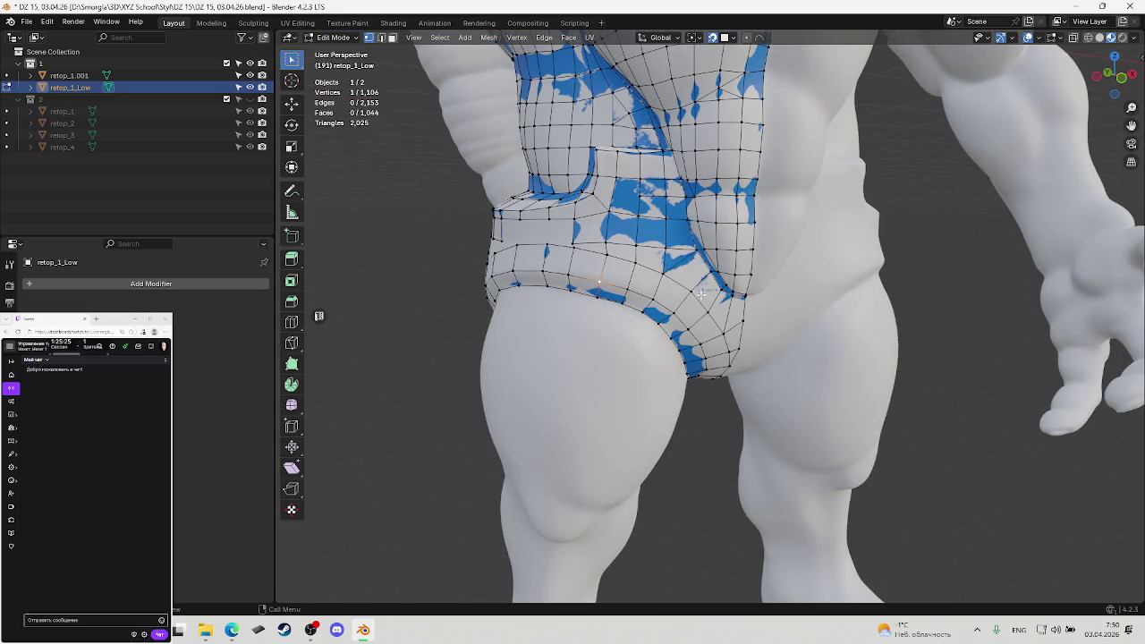
Save the file as 'DZ 15, 03.04.26.blend'
key(ctrl+s)
scroll(665, 282, up, 3)
scroll(668, 268, up, 2)
scroll(668, 268, down, 1)
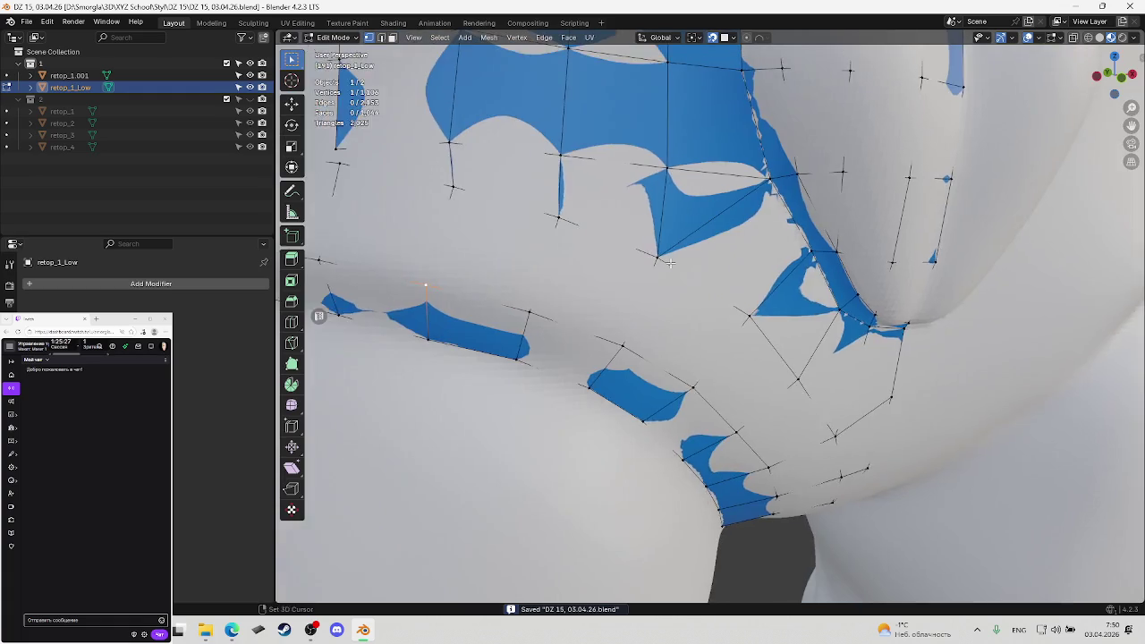
scroll(671, 267, down, 4)
scroll(675, 266, up, 2)
Select a hip vertex and frame the view on it
click(684, 279)
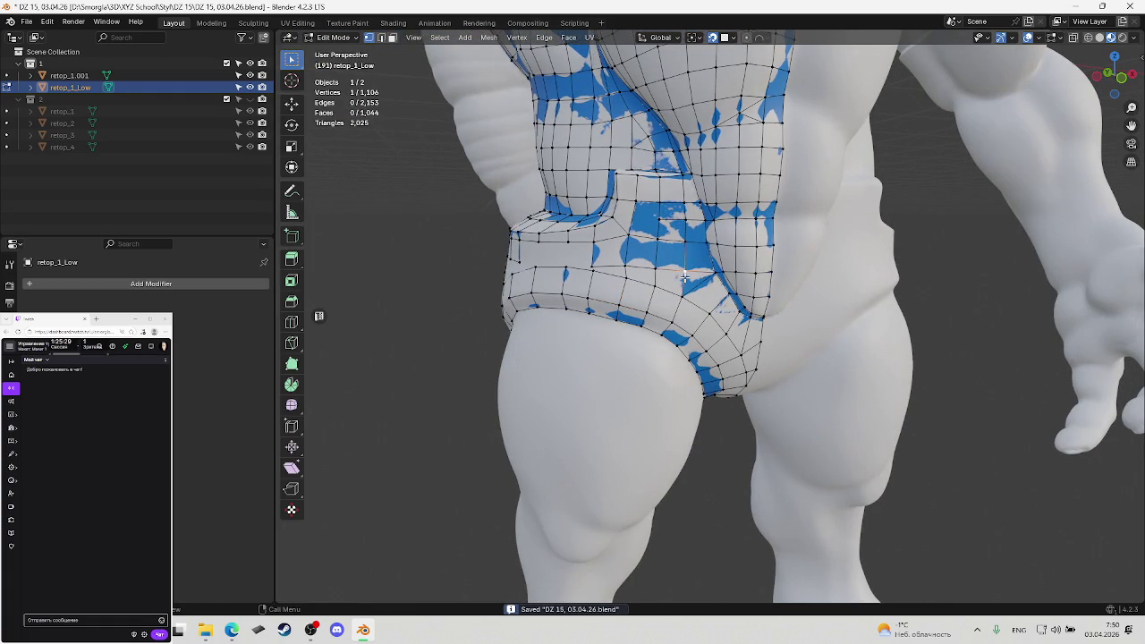
key(KP_Decimal)
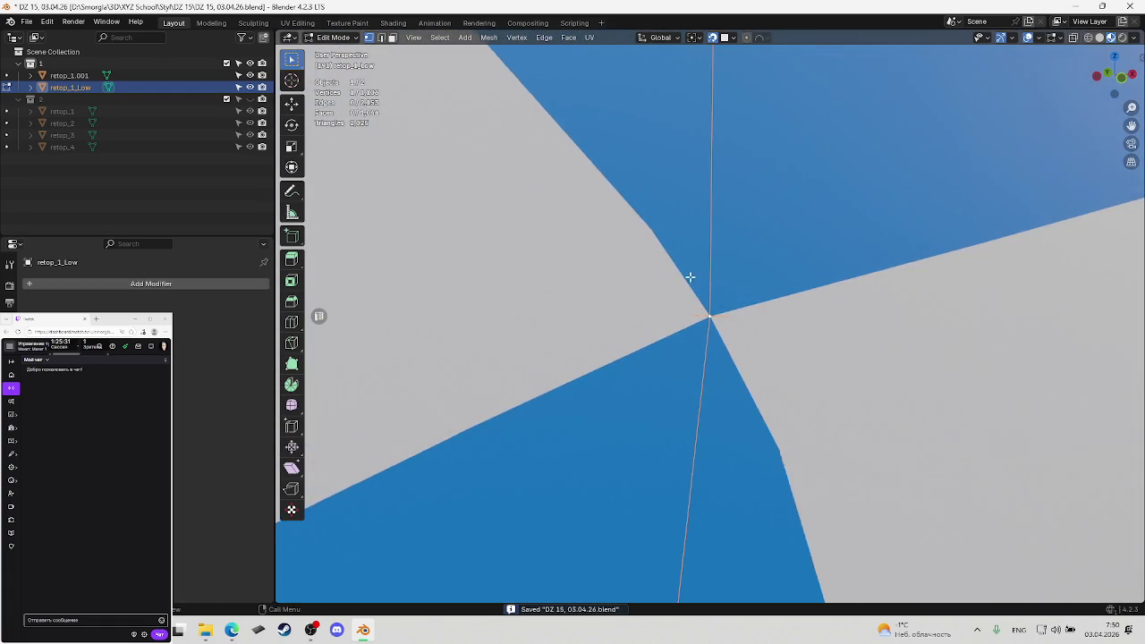
scroll(685, 277, down, 4)
scroll(682, 295, down, 4)
Reposition the front hip vertex twice to follow the body, then save
middle_drag(680, 310, 668, 293)
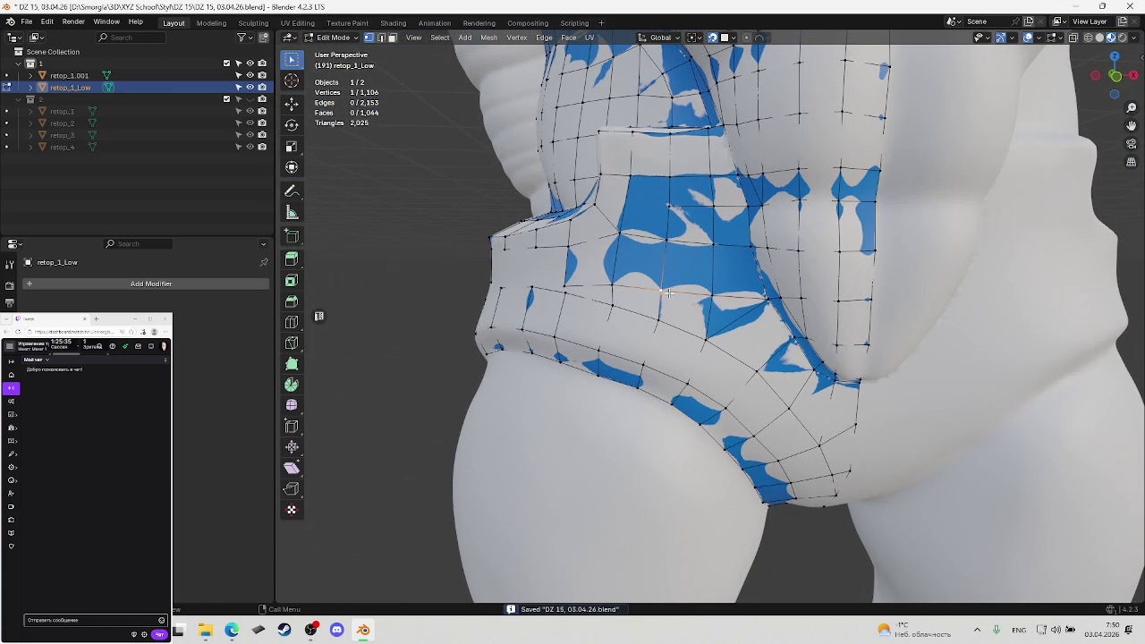
key(g)
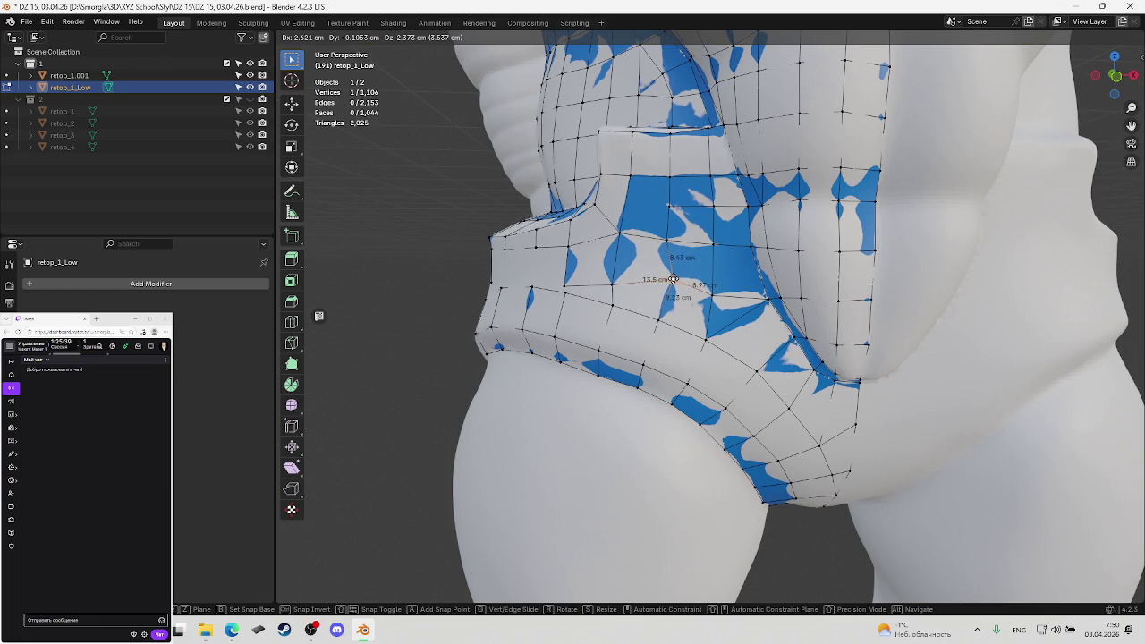
click(675, 278)
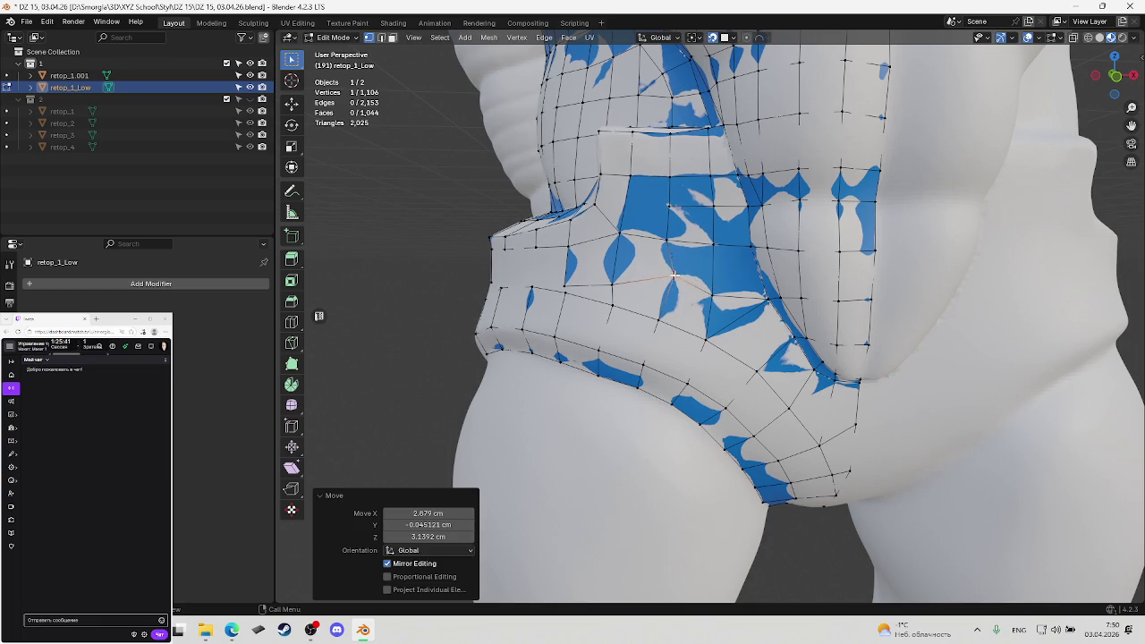
key(g)
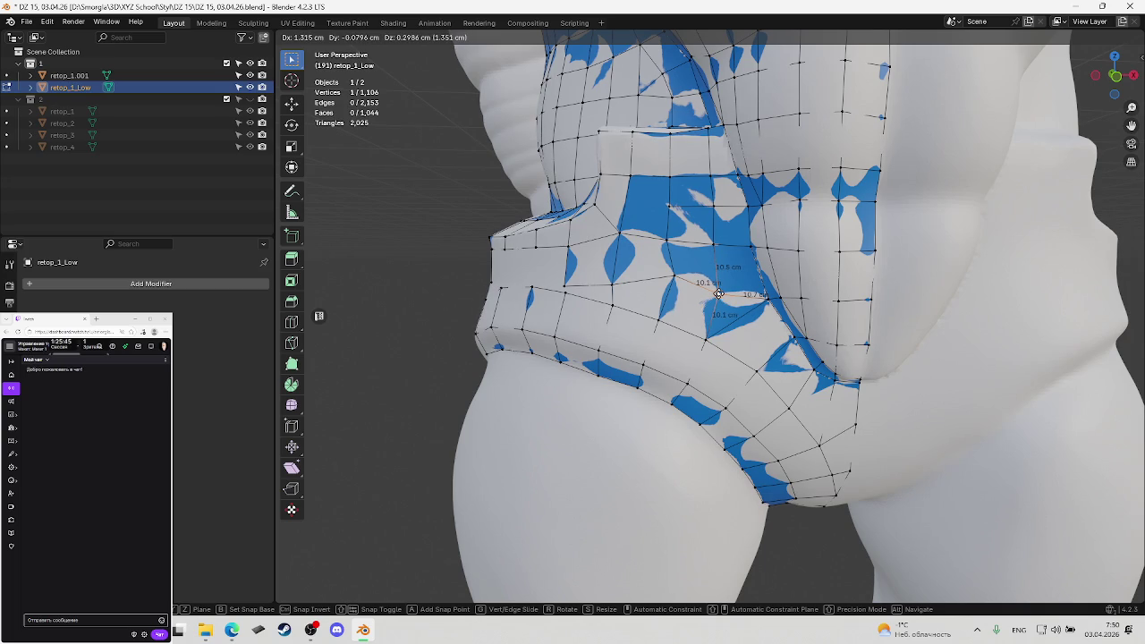
click(718, 292)
key(ctrl+s)
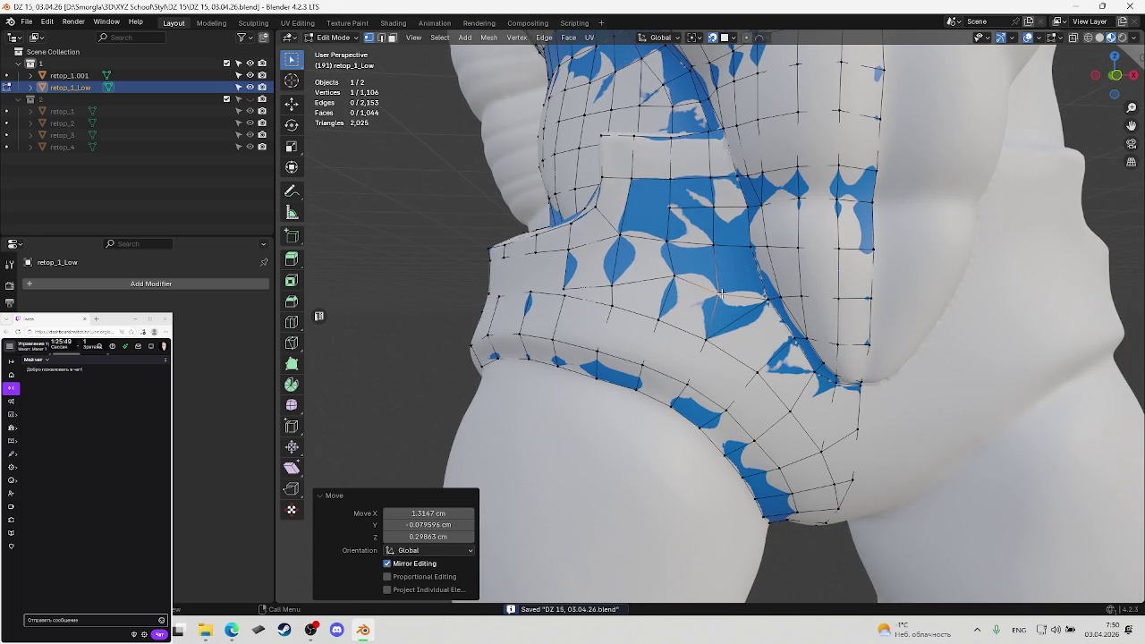
Move two lower-belly vertices onto the sculpt surface and save
middle_drag(721, 292, 673, 243)
click(669, 239)
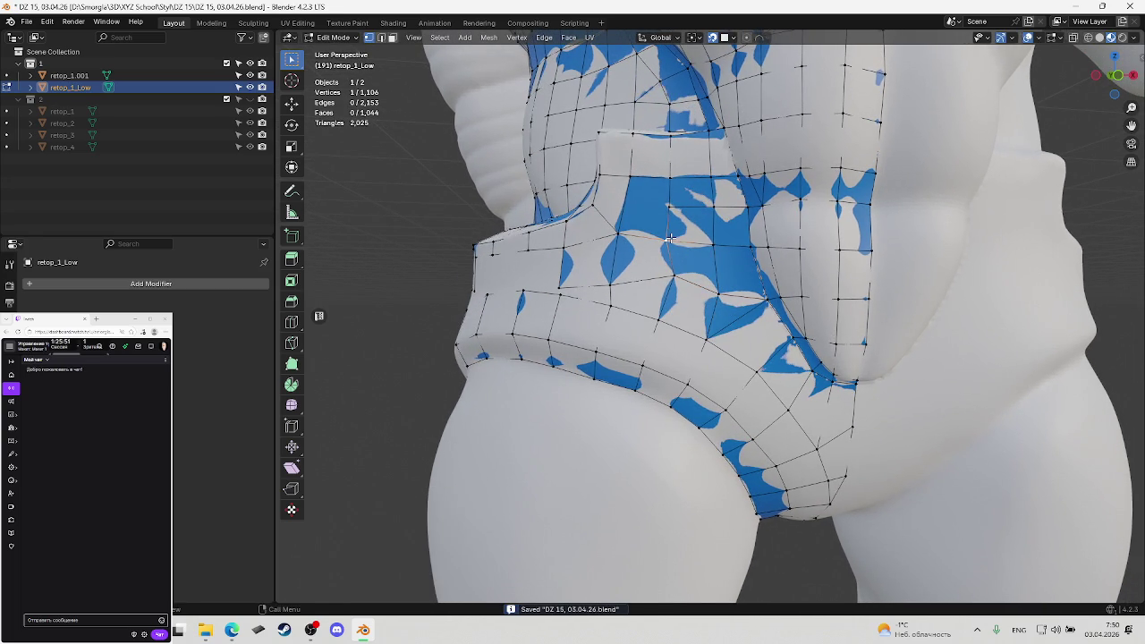
key(g)
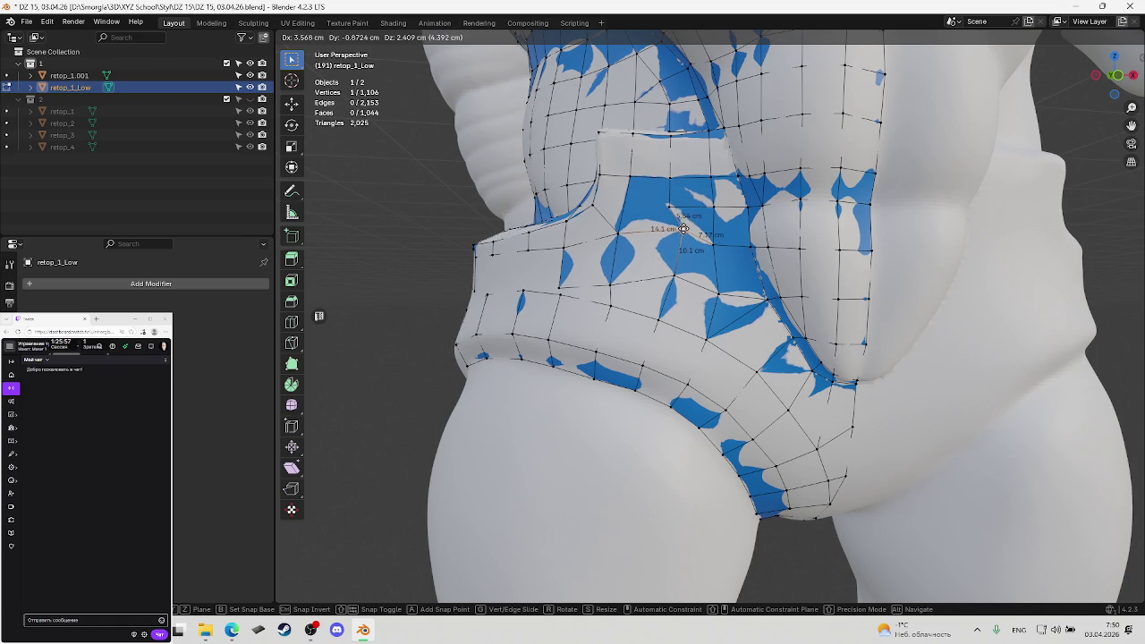
click(682, 229)
click(713, 240)
key(g)
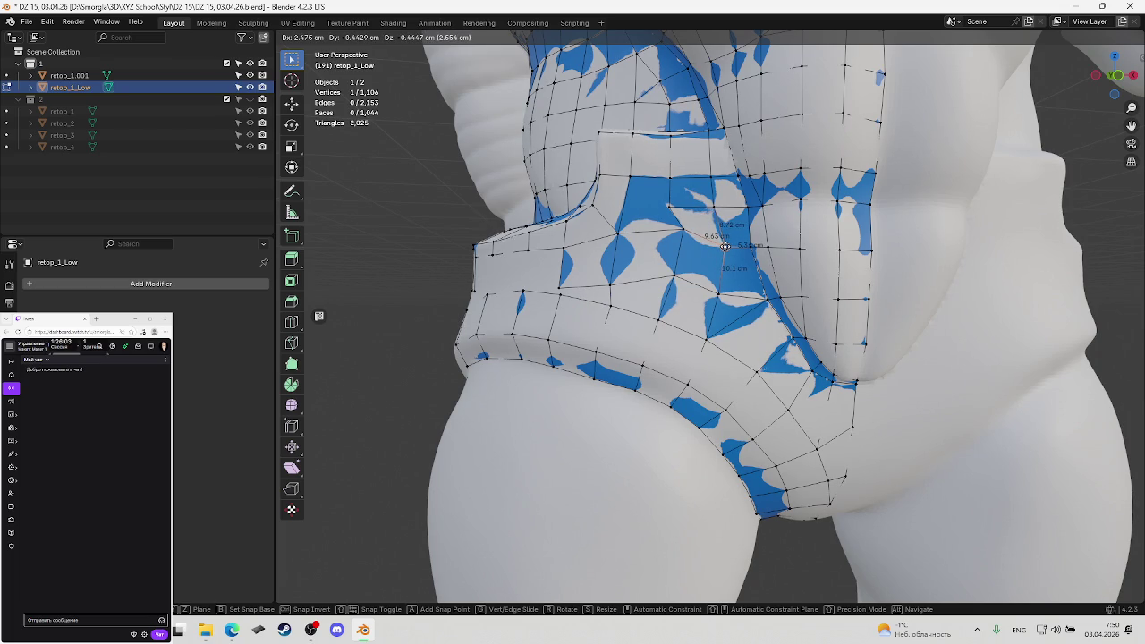
click(725, 246)
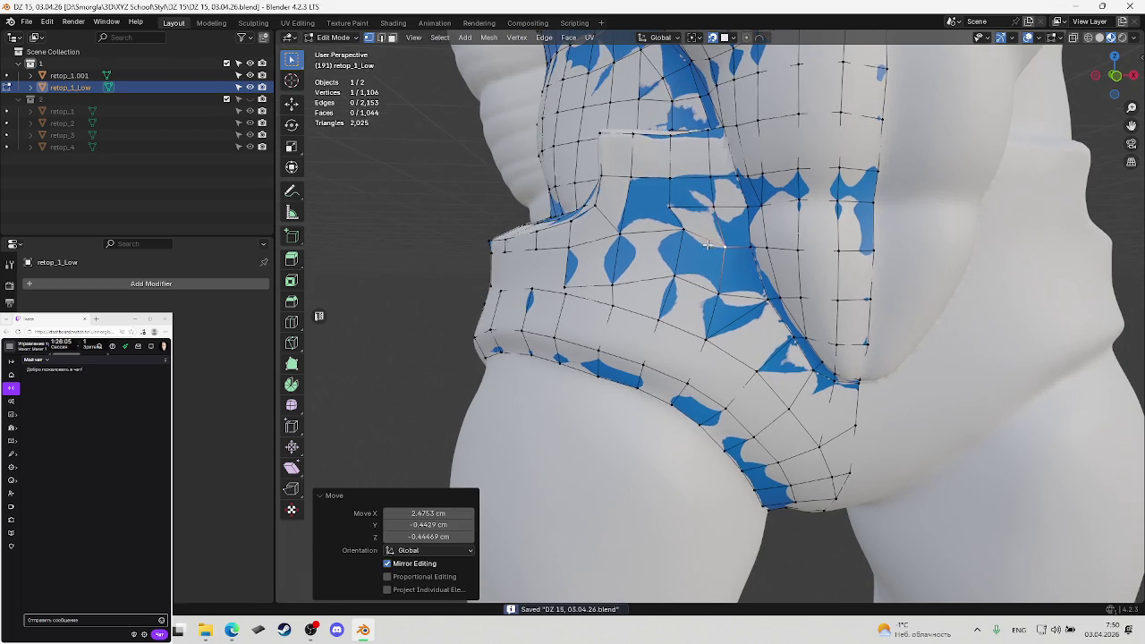
middle_drag(726, 242, 679, 215)
key(ctrl+s)
Adjust two more belly vertices, then undo the last move
key(g)
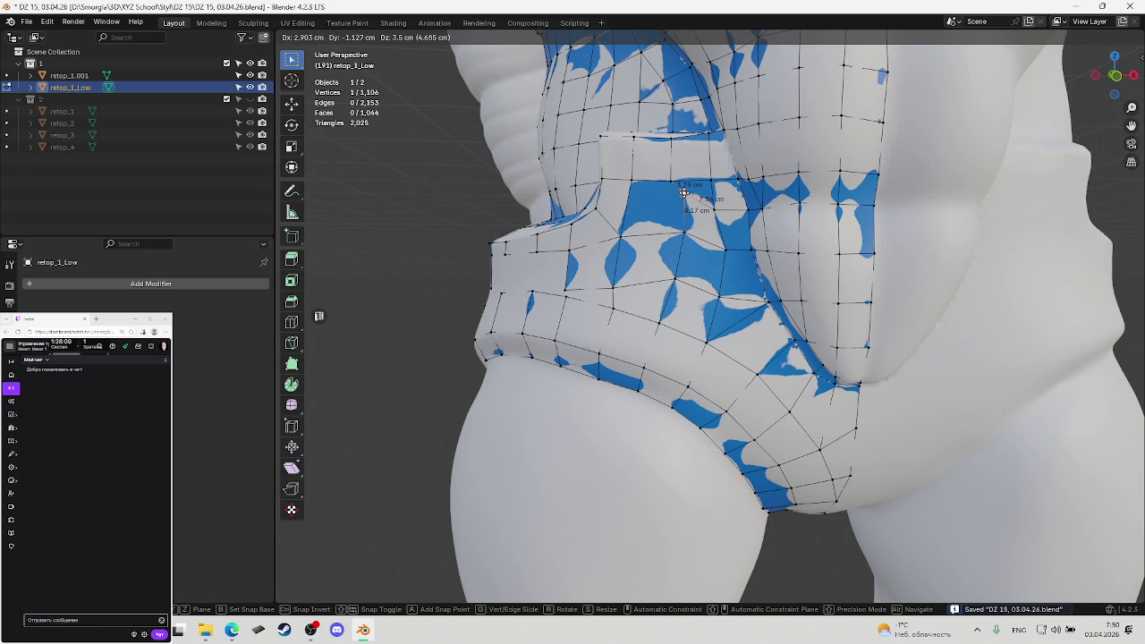
click(683, 193)
middle_drag(683, 193, 699, 208)
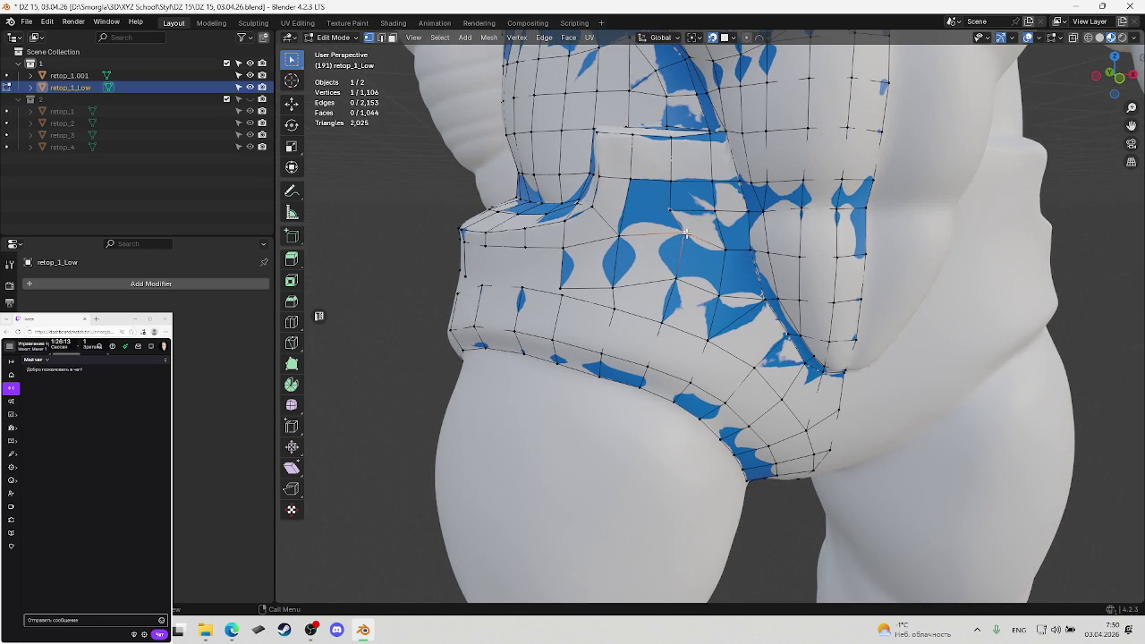
key(g)
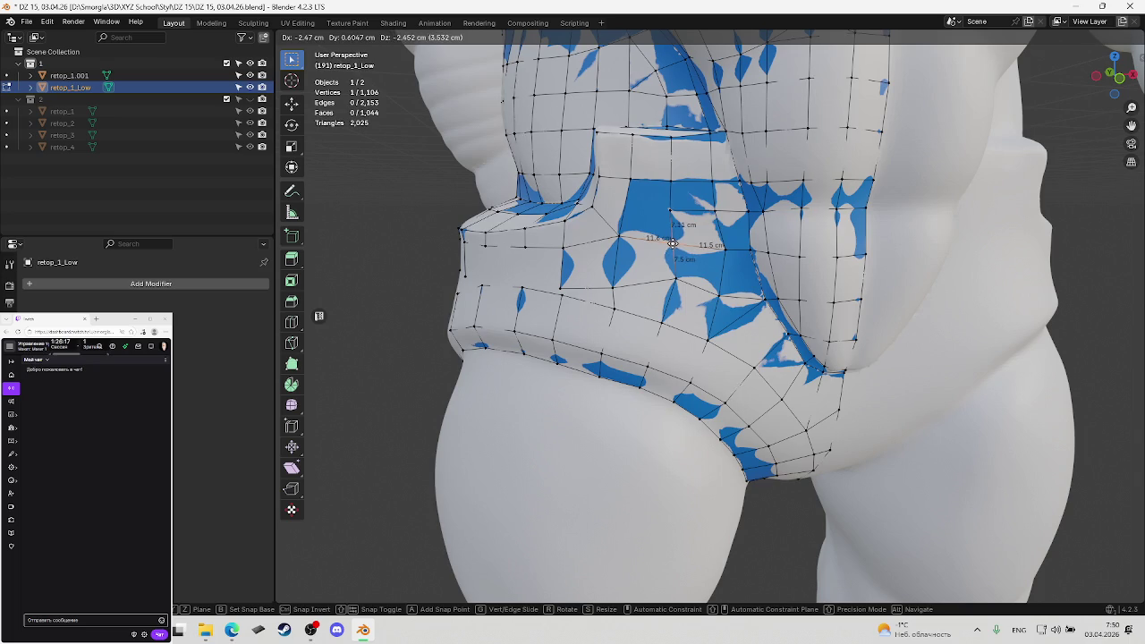
click(672, 242)
middle_drag(672, 242, 691, 251)
key(ctrl+z)
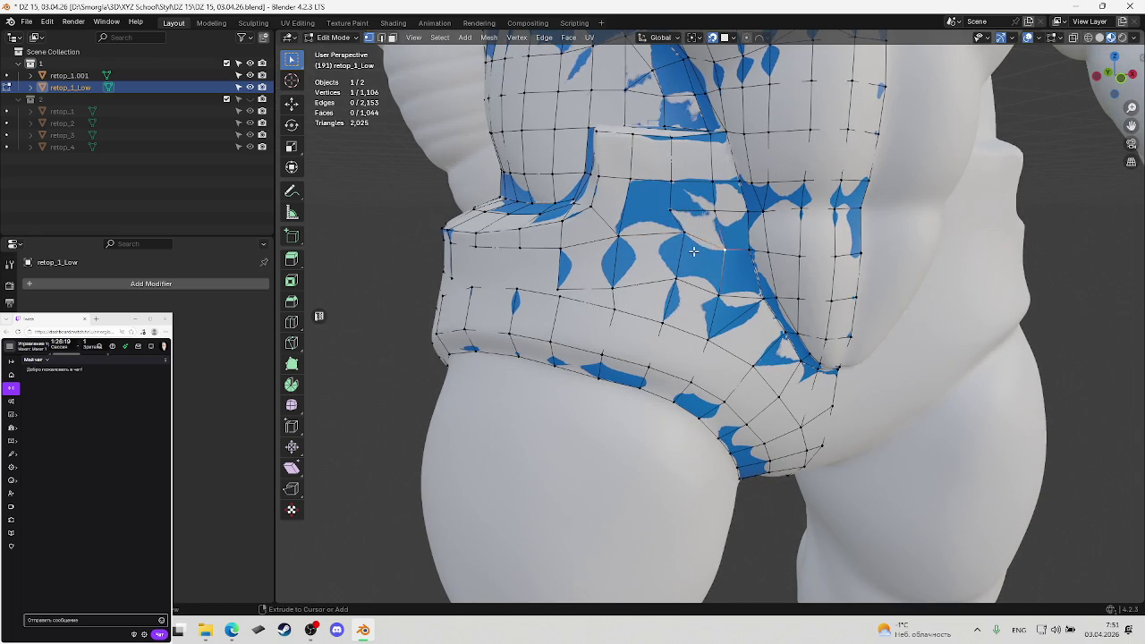
Undo the previous move, then shift a waist vertex left and save
key(ctrl+z)
key(ctrl+z)
key(ctrl+z)
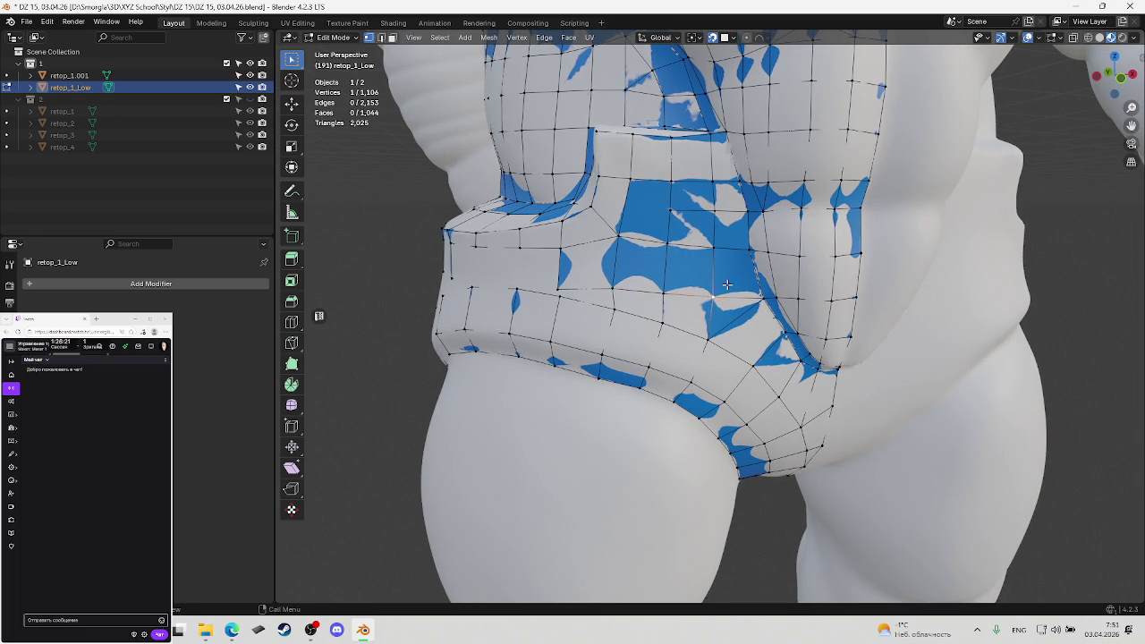
mouse_move(726, 285)
middle_down()
mouse_move(739, 290)
mouse_move(728, 295)
middle_up()
key(ctrl+s)
key(g)
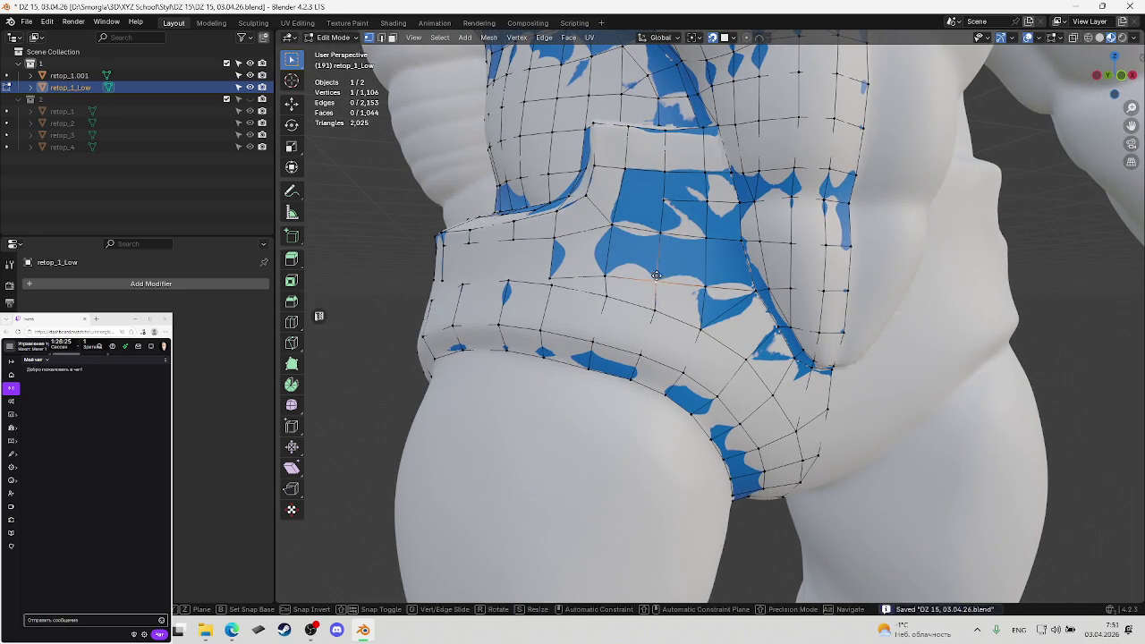
click(615, 271)
key(g)
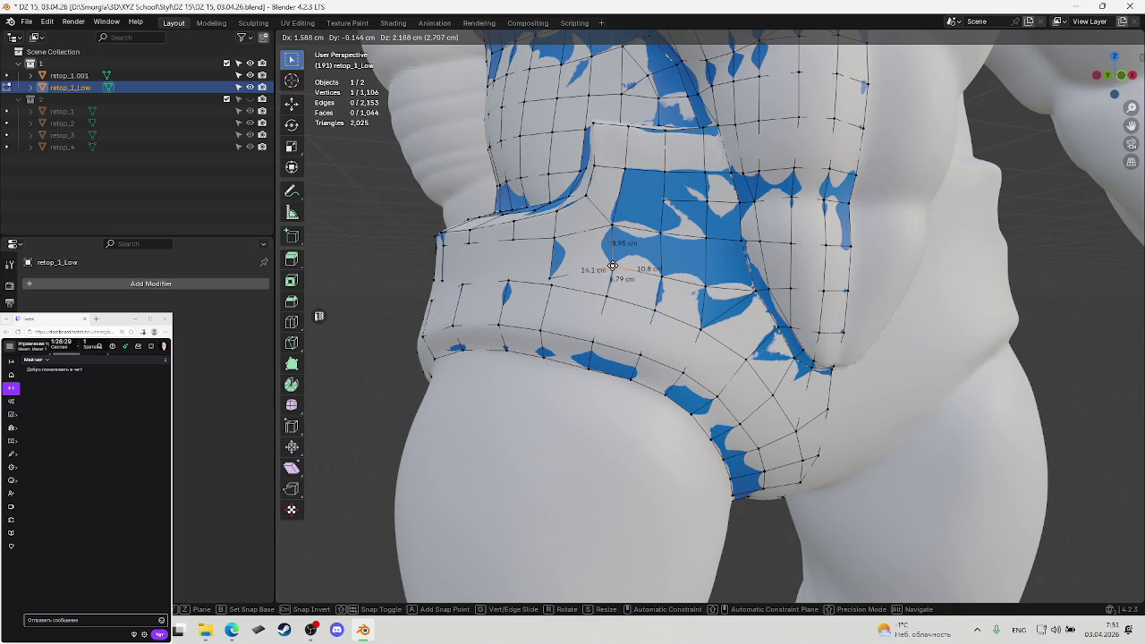
click(613, 265)
mouse_move(612, 265)
middle_down()
mouse_move(709, 300)
mouse_move(666, 276)
mouse_move(688, 278)
mouse_move(786, 327)
middle_up()
key(ctrl+s)
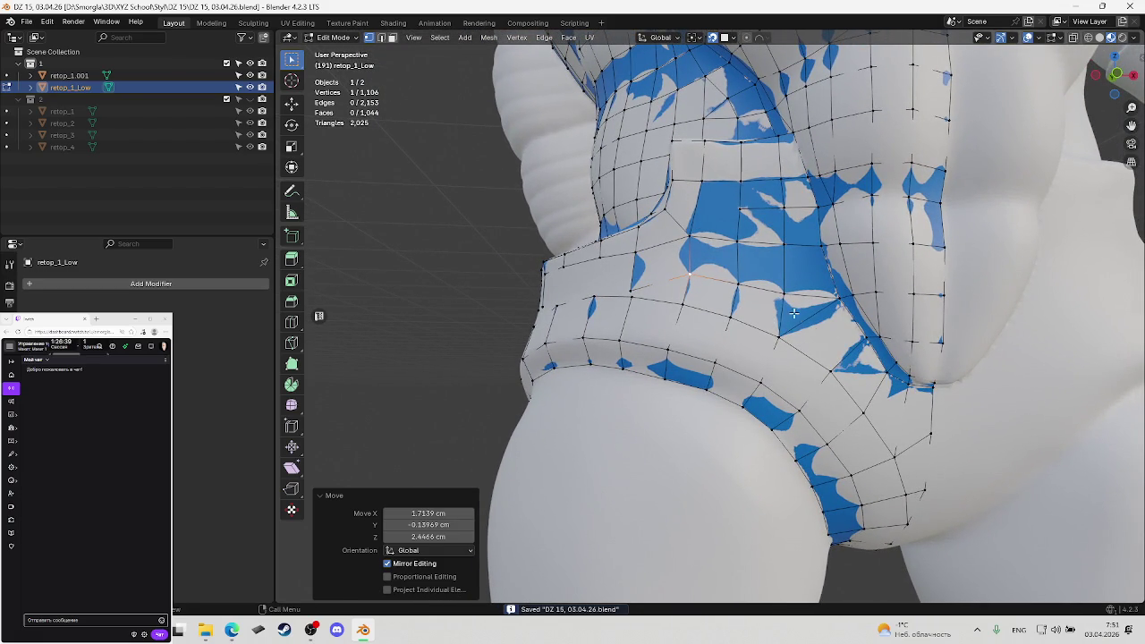
Slide waist-band vertices into place and fill a new waist face, saving
mouse_move(747, 294)
middle_down()
mouse_move(854, 348)
mouse_move(754, 300)
mouse_move(656, 288)
middle_up()
key(ctrl+s)
drag(657, 288, 711, 282)
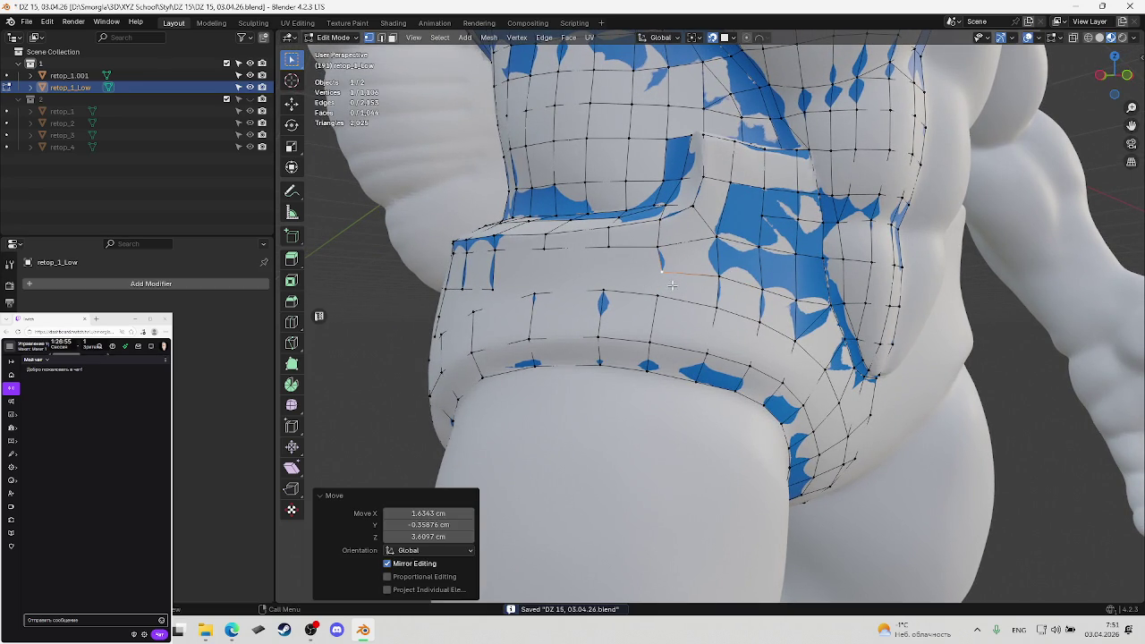
drag(662, 271, 658, 272)
middle_drag(658, 272, 668, 292)
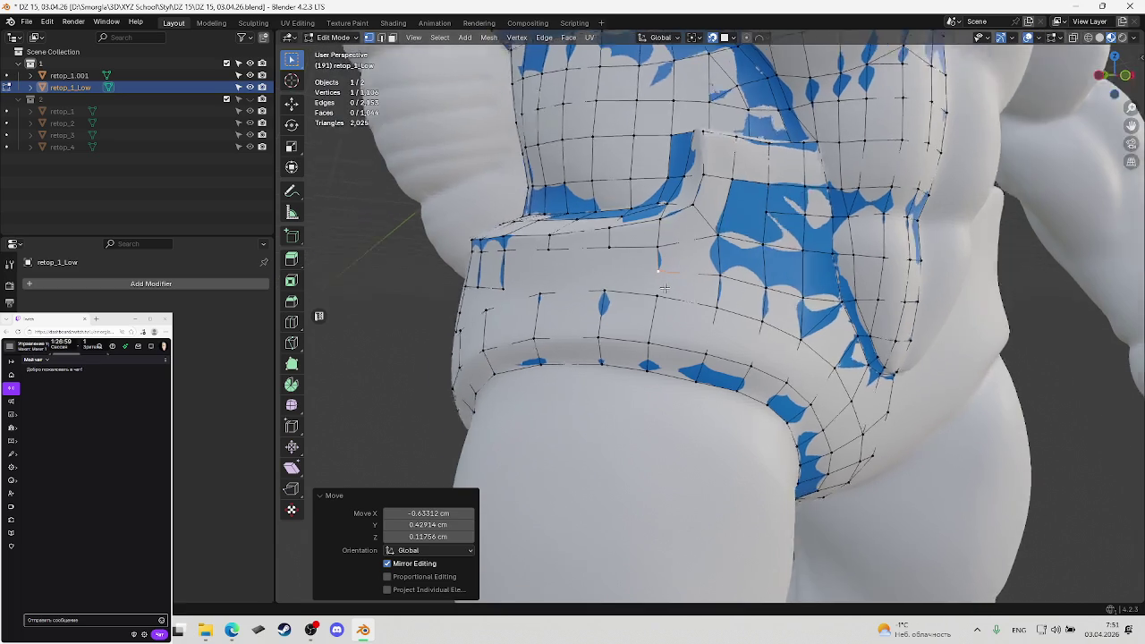
key(ctrl+s)
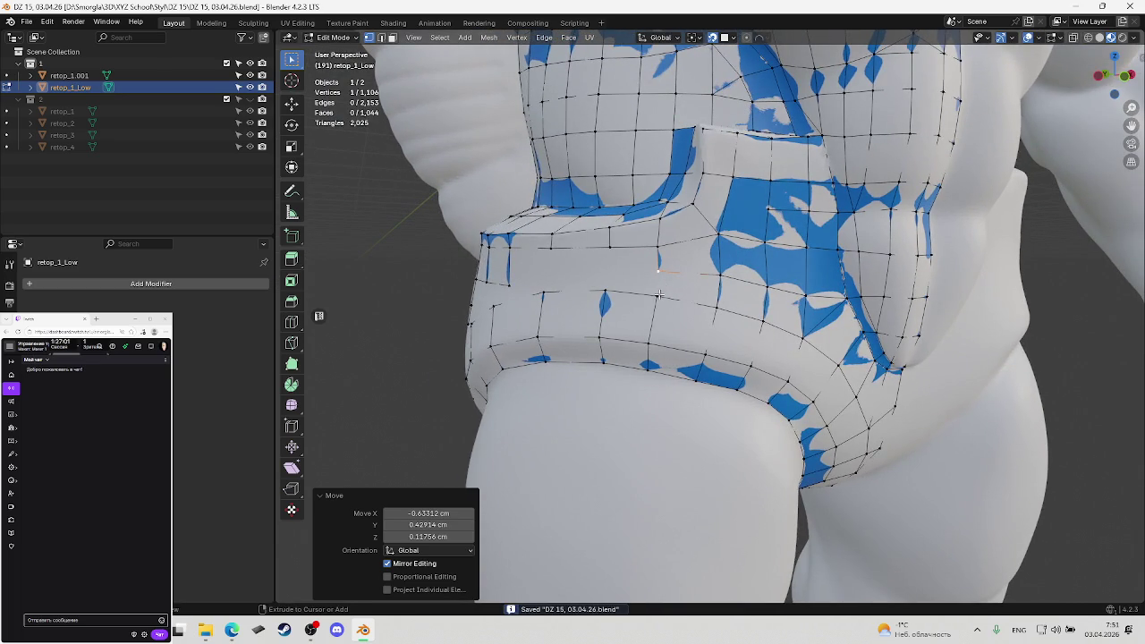
key(f)
mouse_move(658, 295)
middle_down()
mouse_move(665, 275)
mouse_move(656, 280)
middle_up()
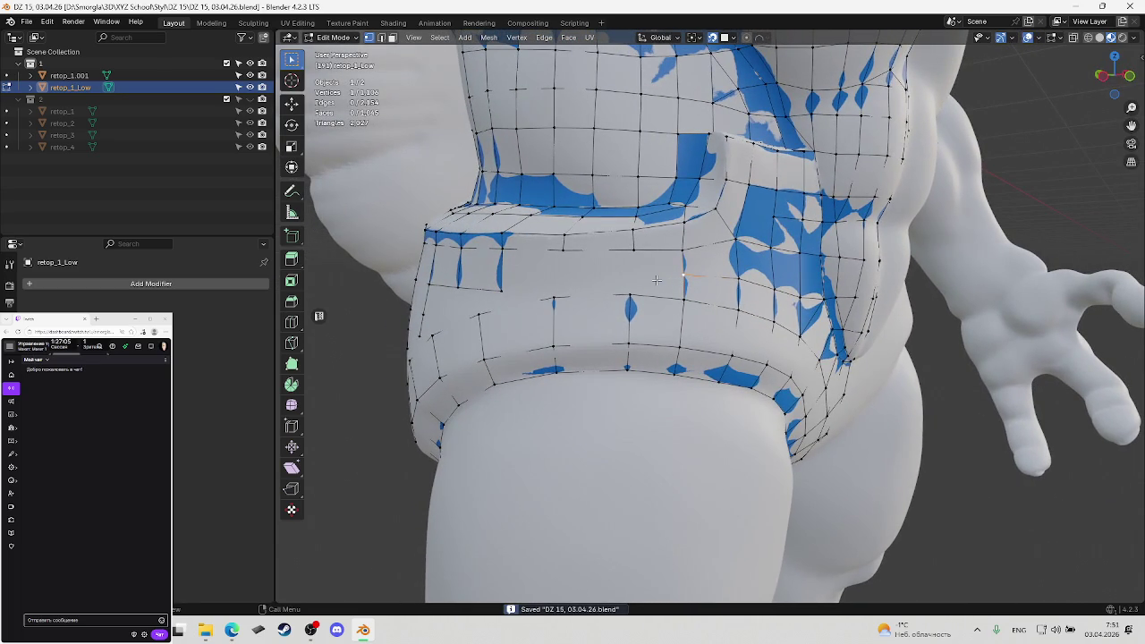
Extrude a waist-band vertex and fill two new belly quads, then save
key(e)
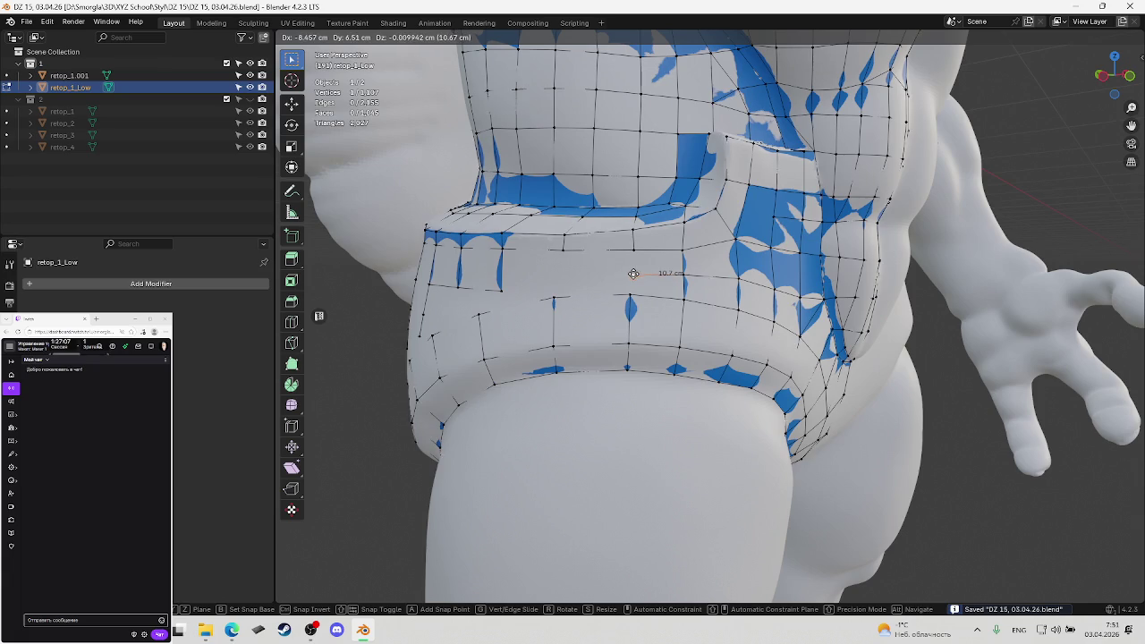
click(634, 270)
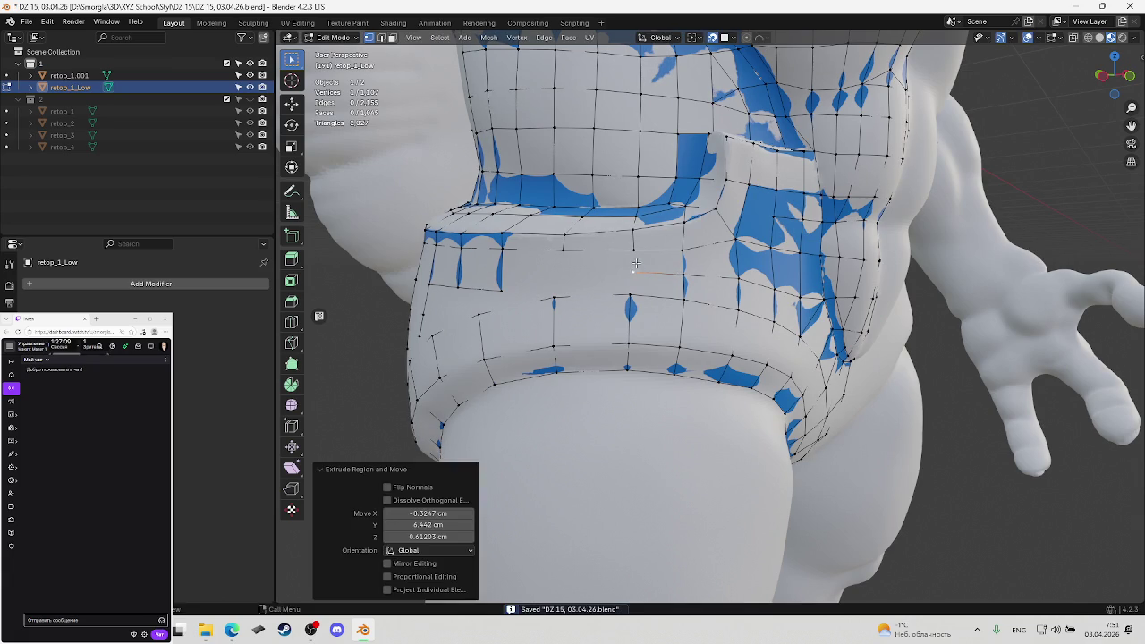
key(f)
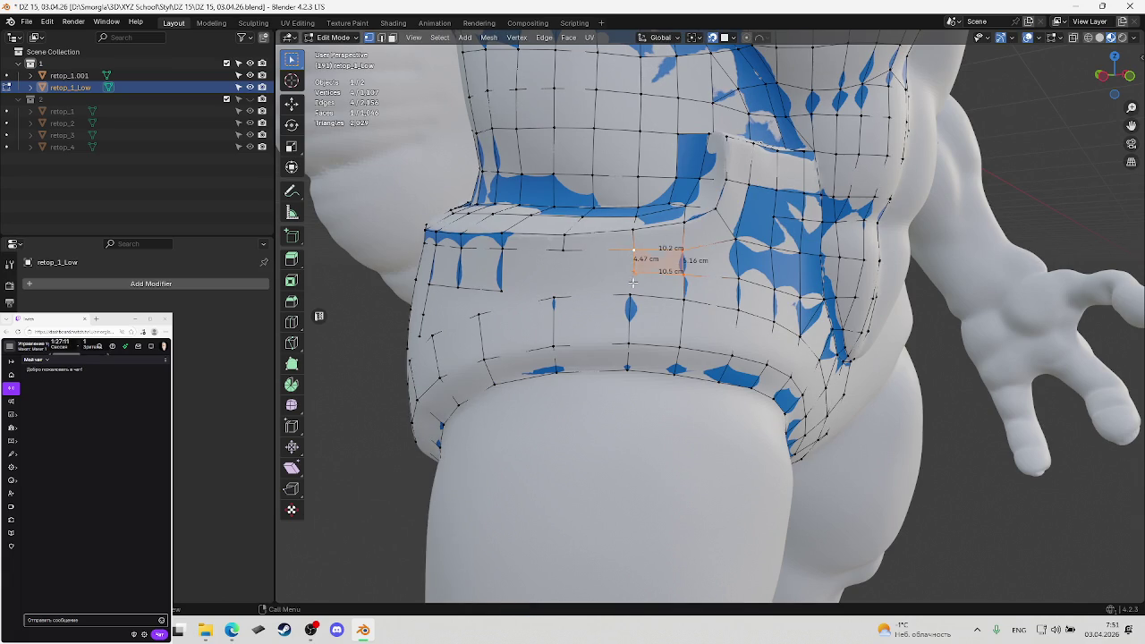
click(633, 272)
key(f)
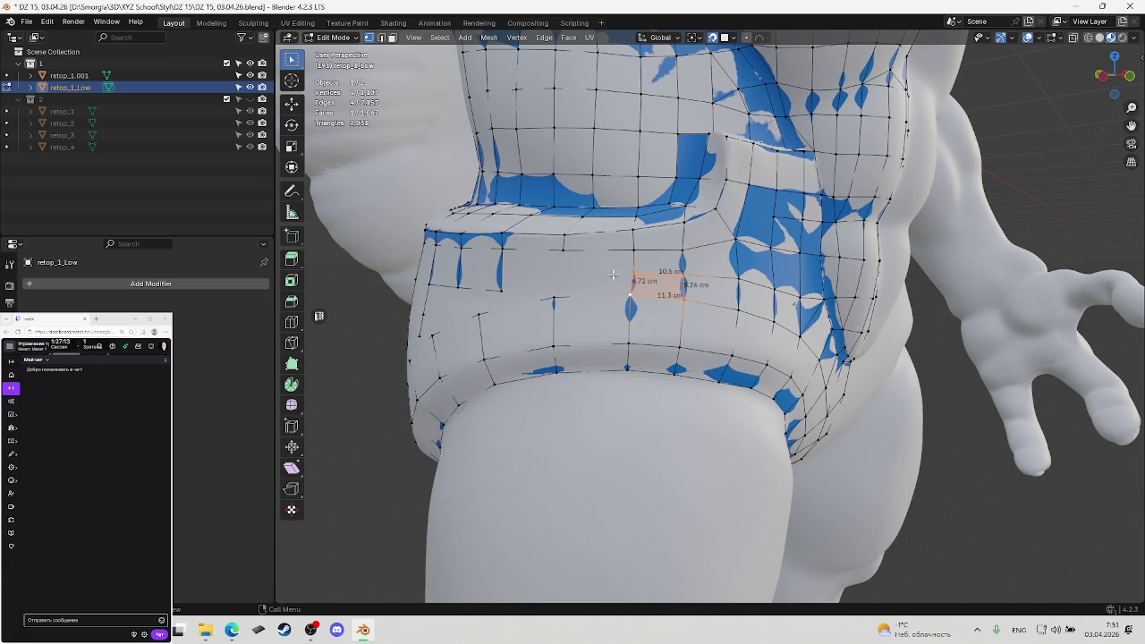
key(ctrl+s)
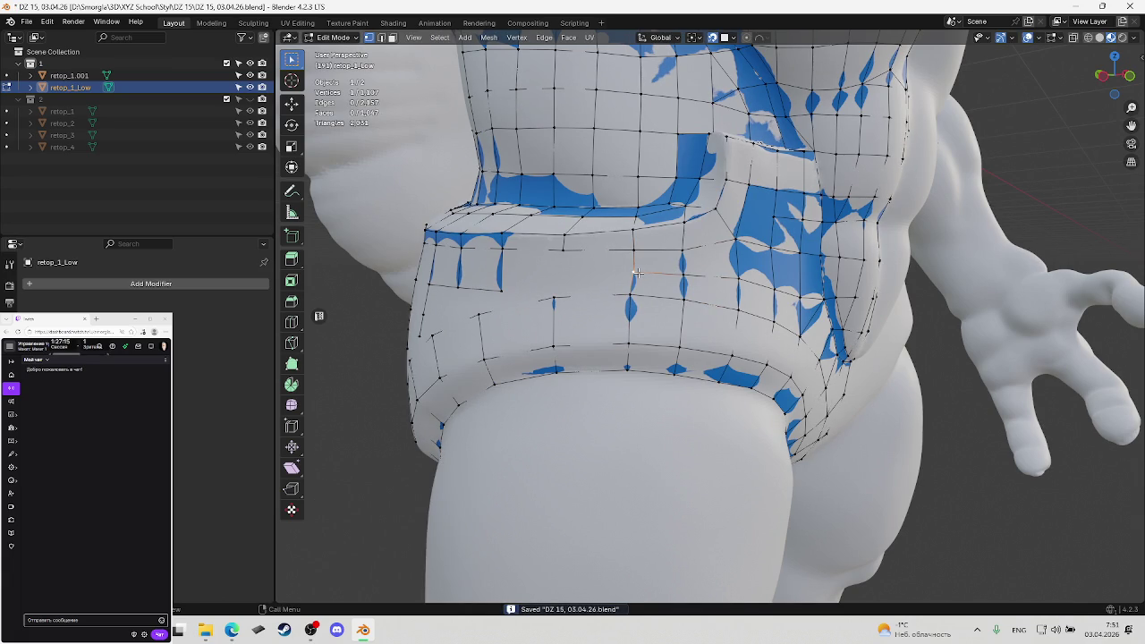
Nudge the new vertex onto the sculpt and save
key(g)
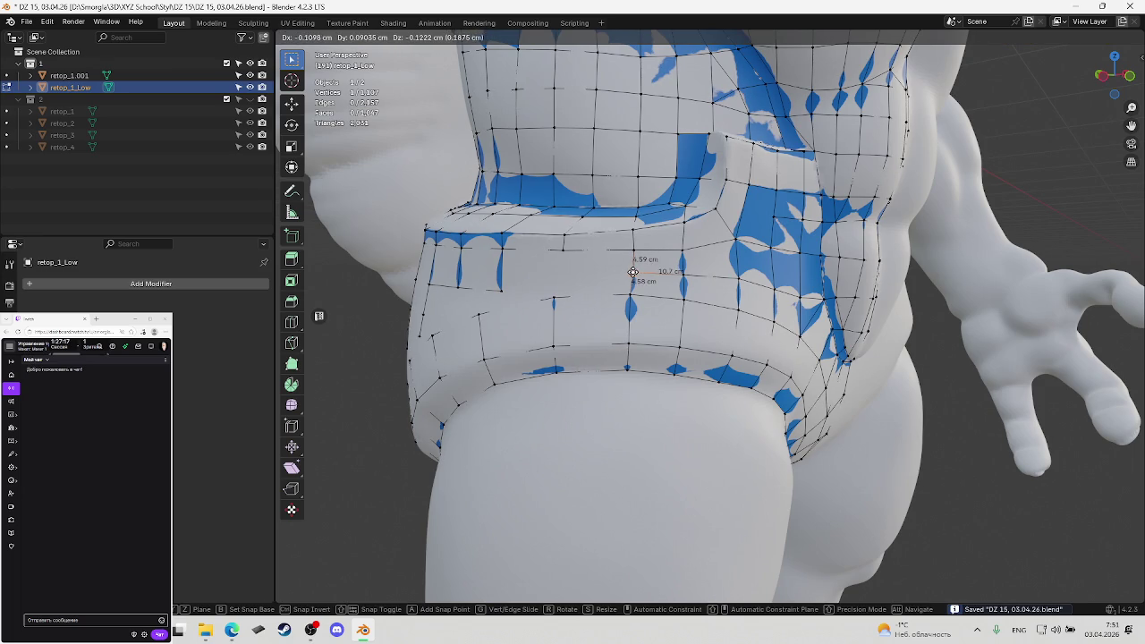
click(633, 270)
key(ctrl+s)
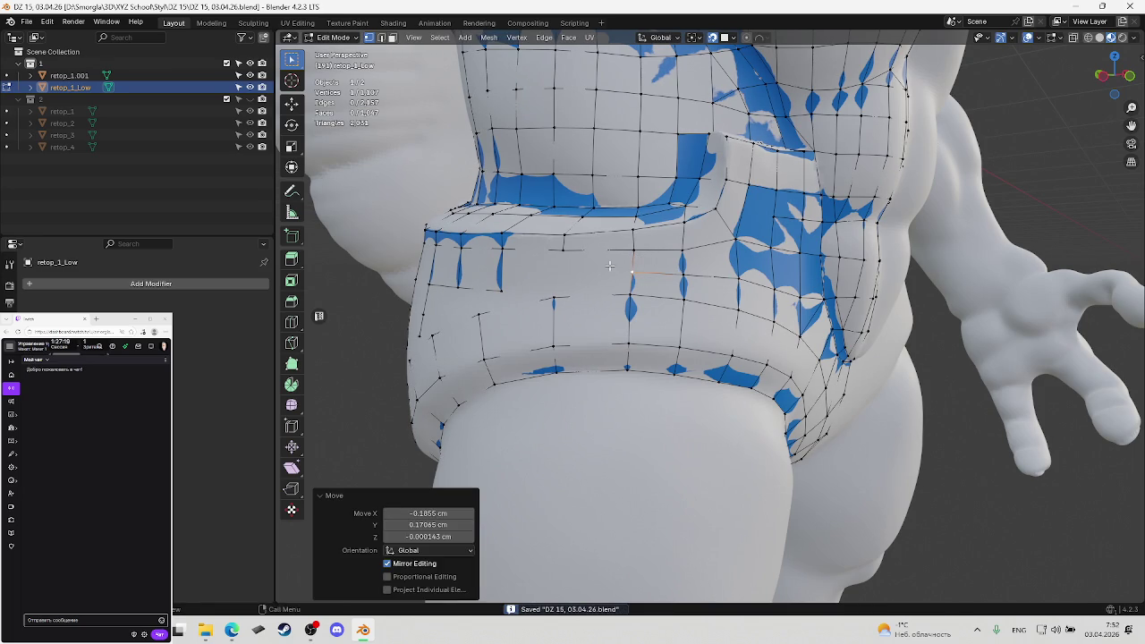
middle_drag(608, 273, 537, 268)
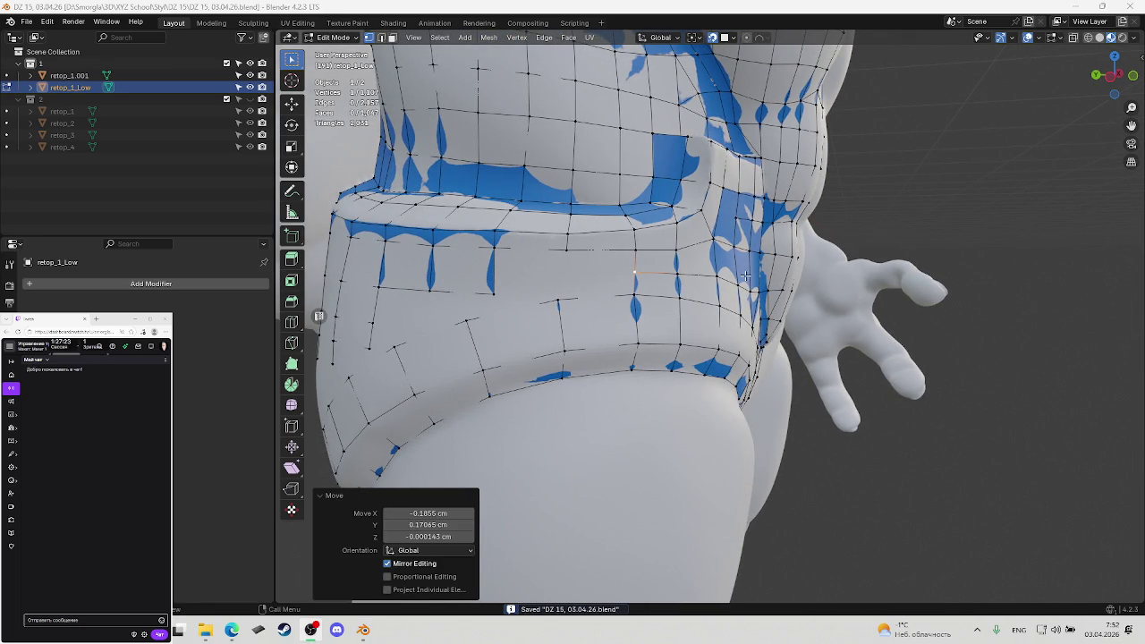
middle_drag(745, 276, 721, 279)
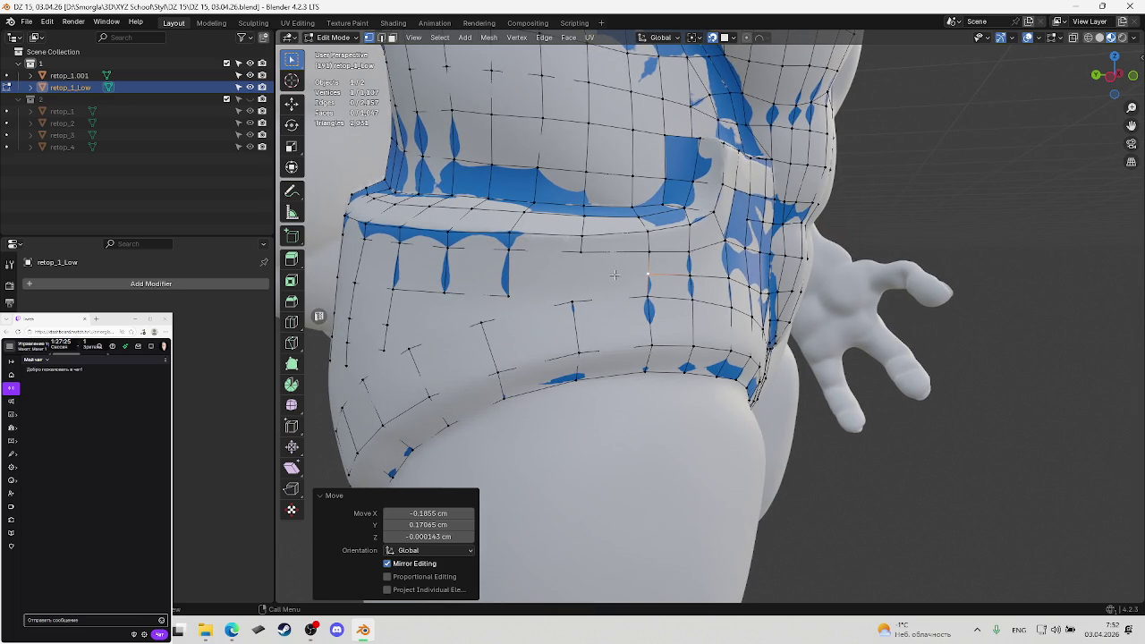
key(ctrl+s)
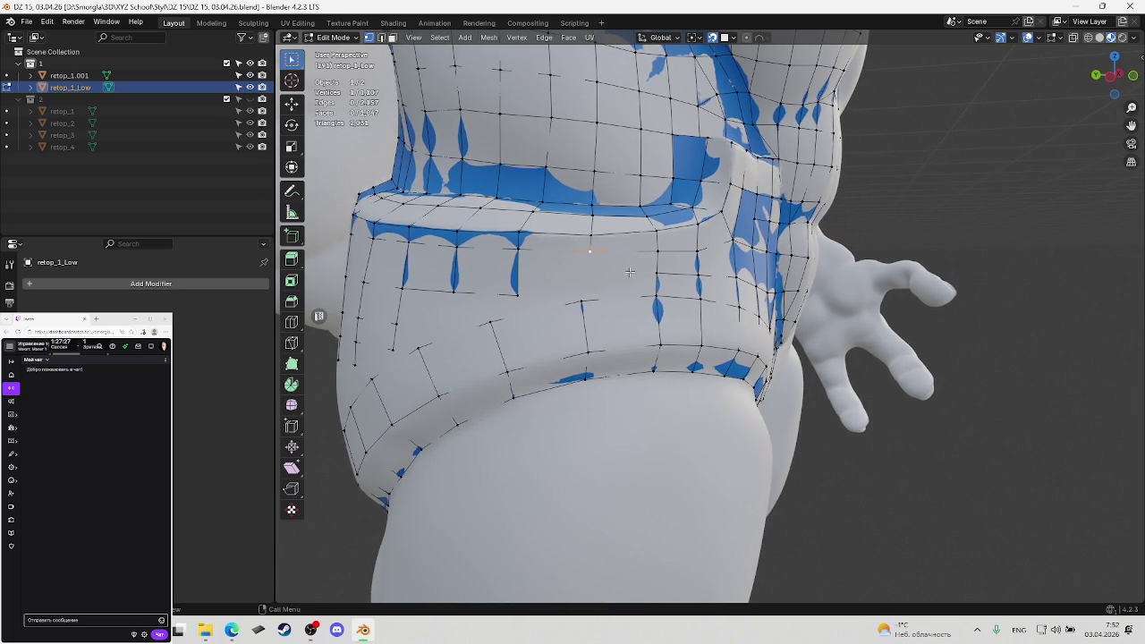
Add a new vertex extending the belly mesh and save
middle_drag(583, 256, 620, 282)
ctrl+right_click(582, 306)
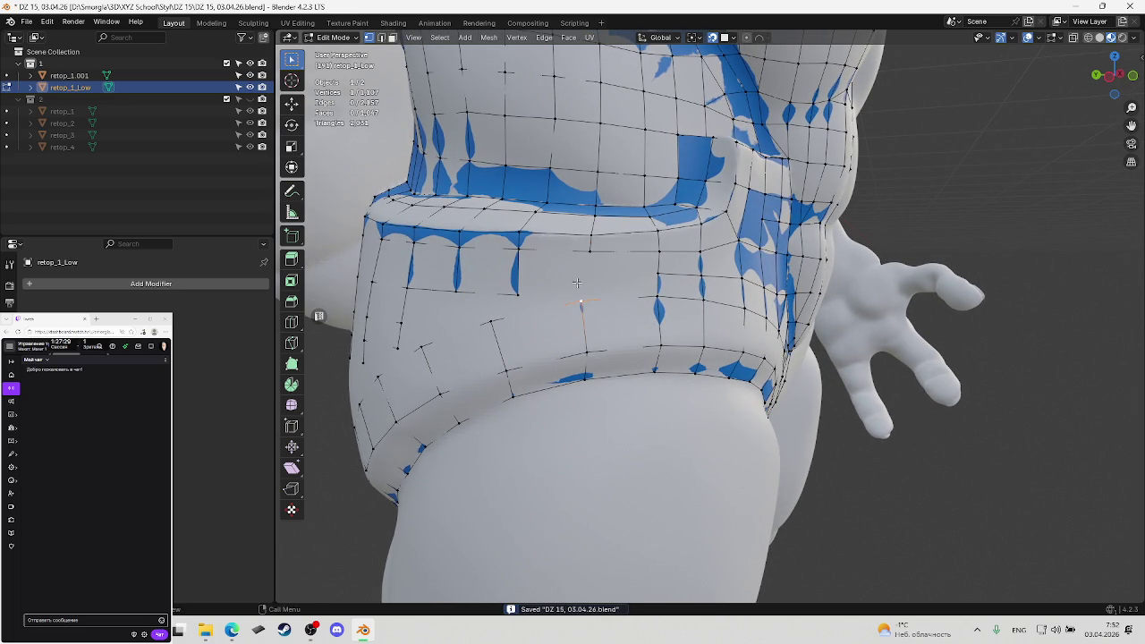
click(517, 294)
middle_drag(517, 293, 629, 278)
key(ctrl+s)
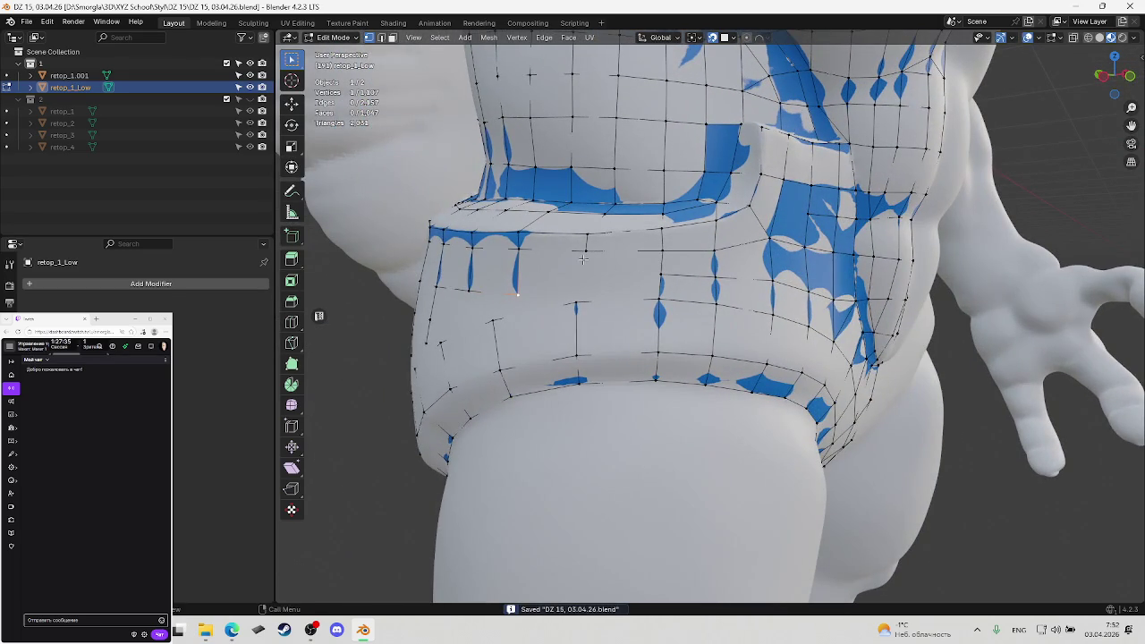
Extrude another vertex from a belly vertex below the waist band
click(586, 253)
key(e)
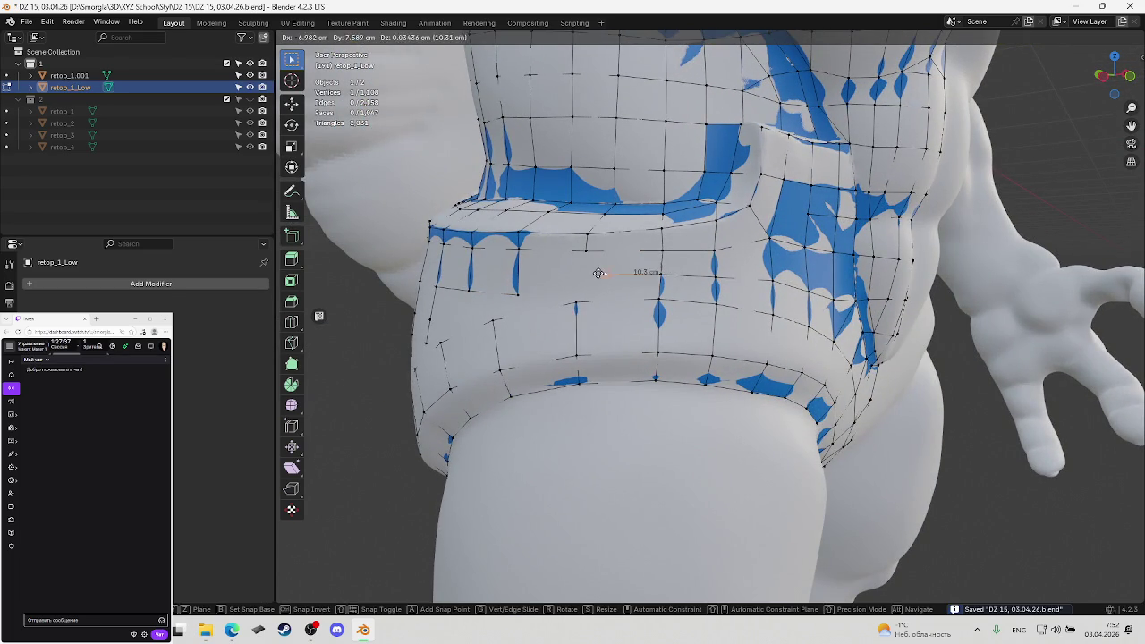
click(582, 275)
ctrl+click(589, 253)
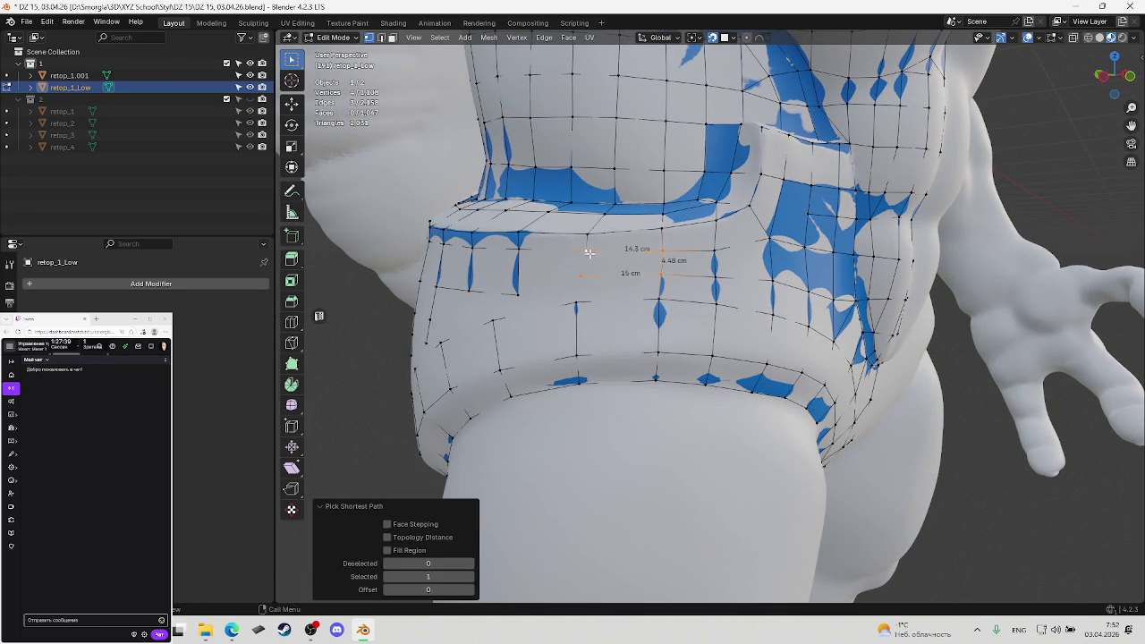
click(582, 298)
middle_drag(582, 298, 582, 279)
Save, then move the newly extruded vertex into position
key(ctrl+s)
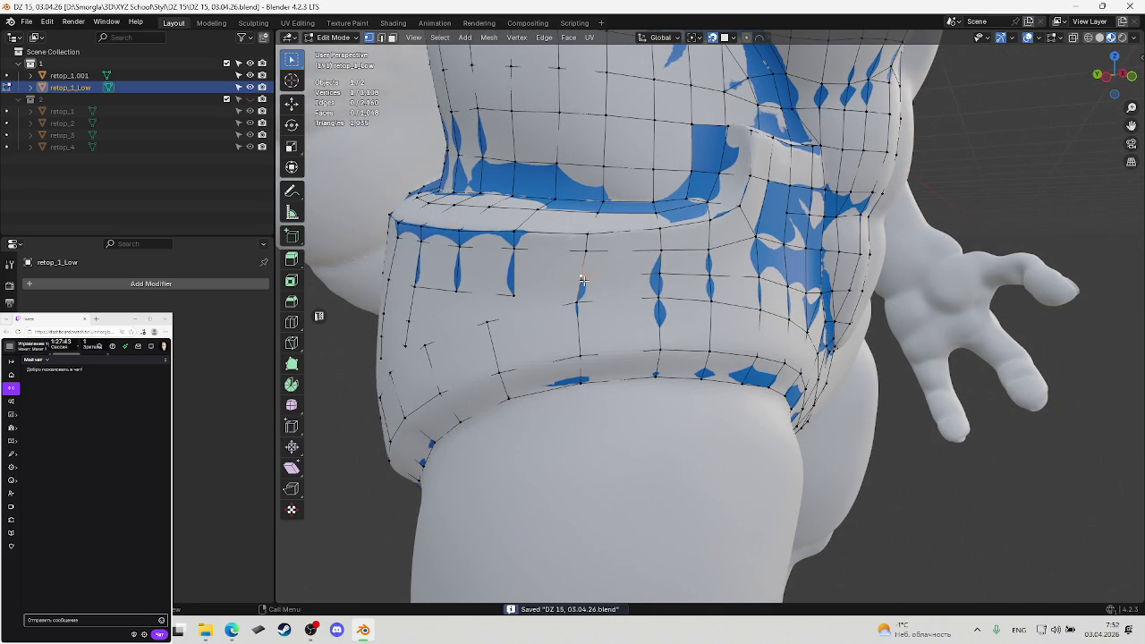
key(g)
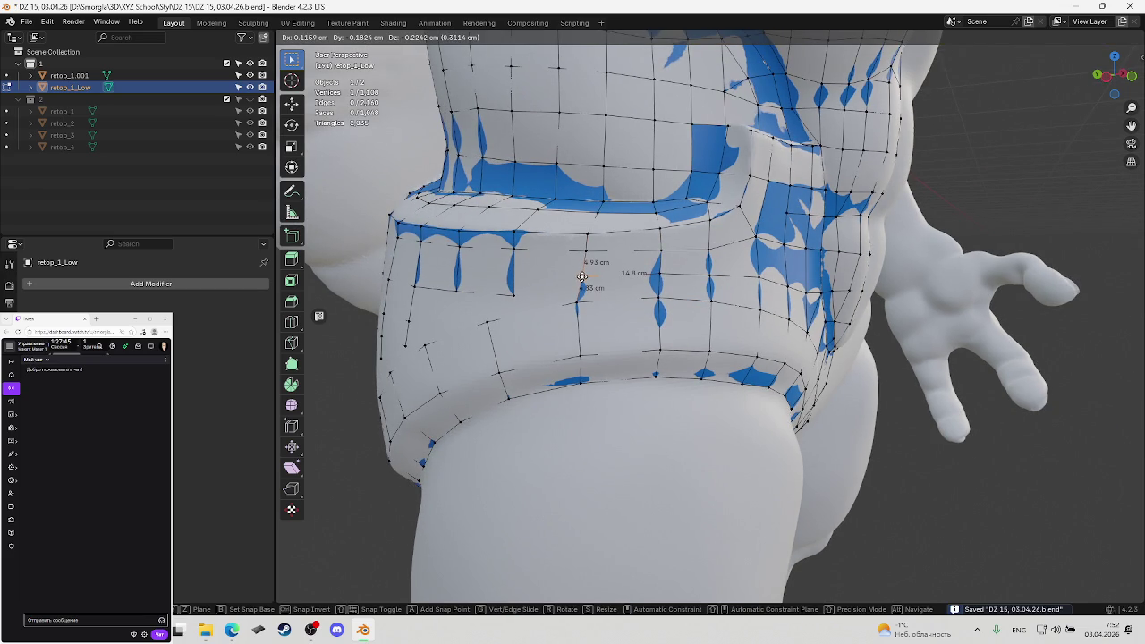
click(582, 277)
middle_drag(582, 277, 564, 279)
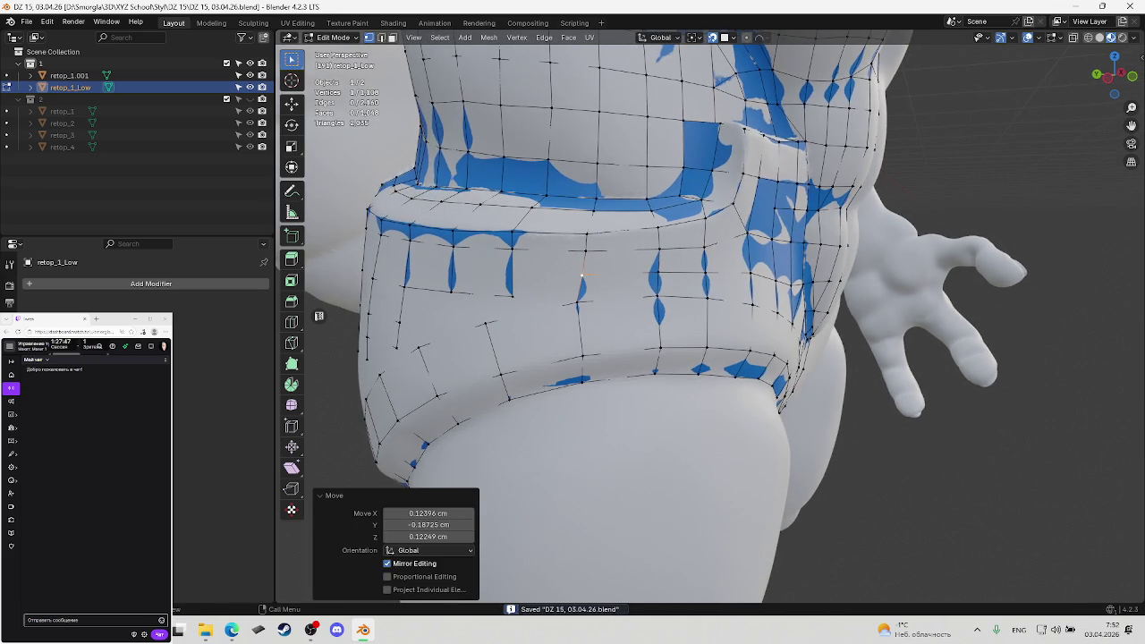
key(alt+Tab)
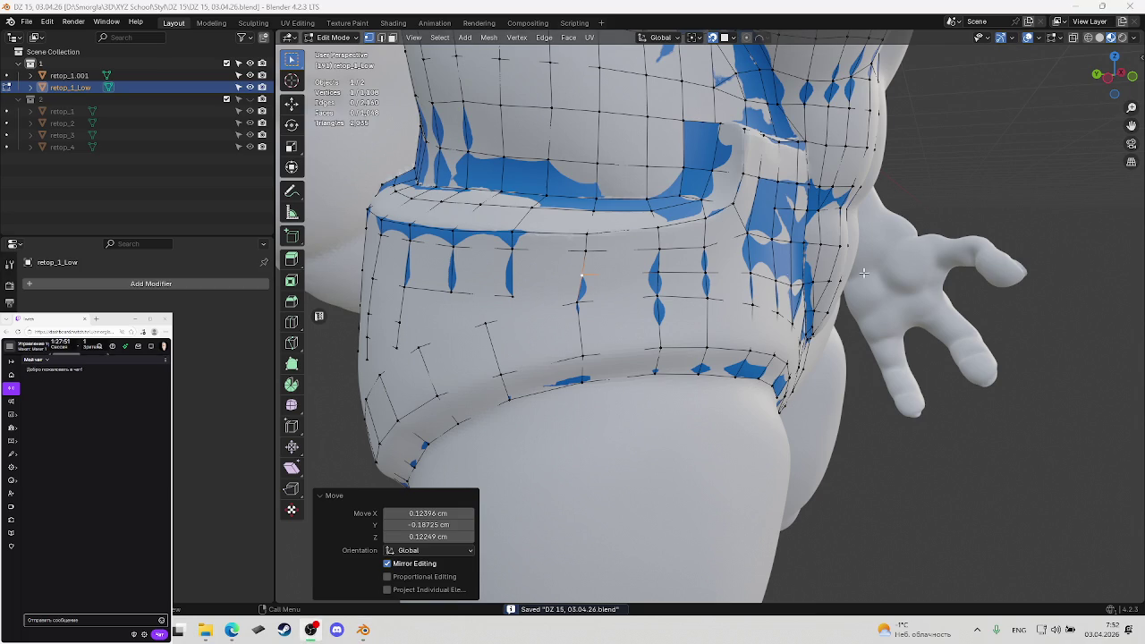
middle_drag(863, 271, 702, 275)
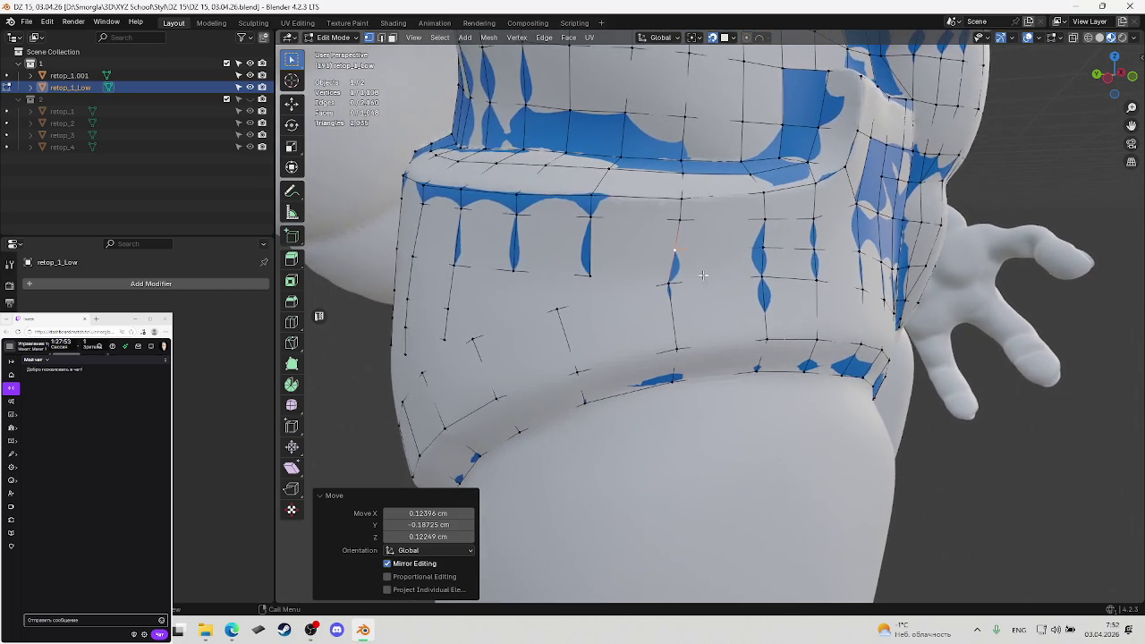
Raise a vertex below the waist band toward the band in several nudges
click(669, 281)
key(g)
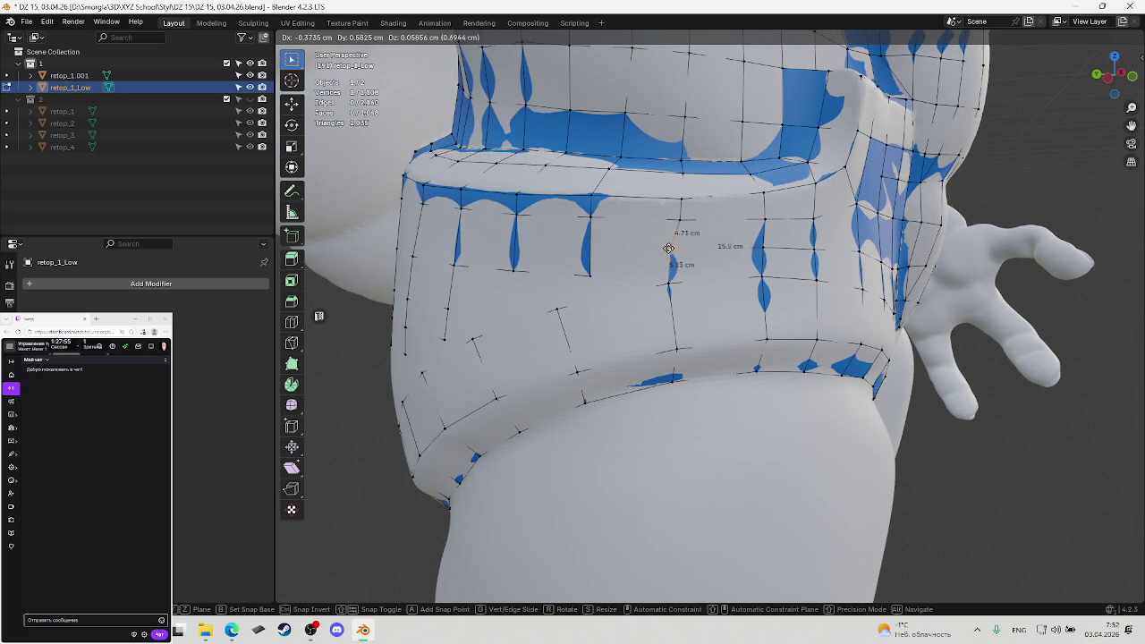
click(682, 219)
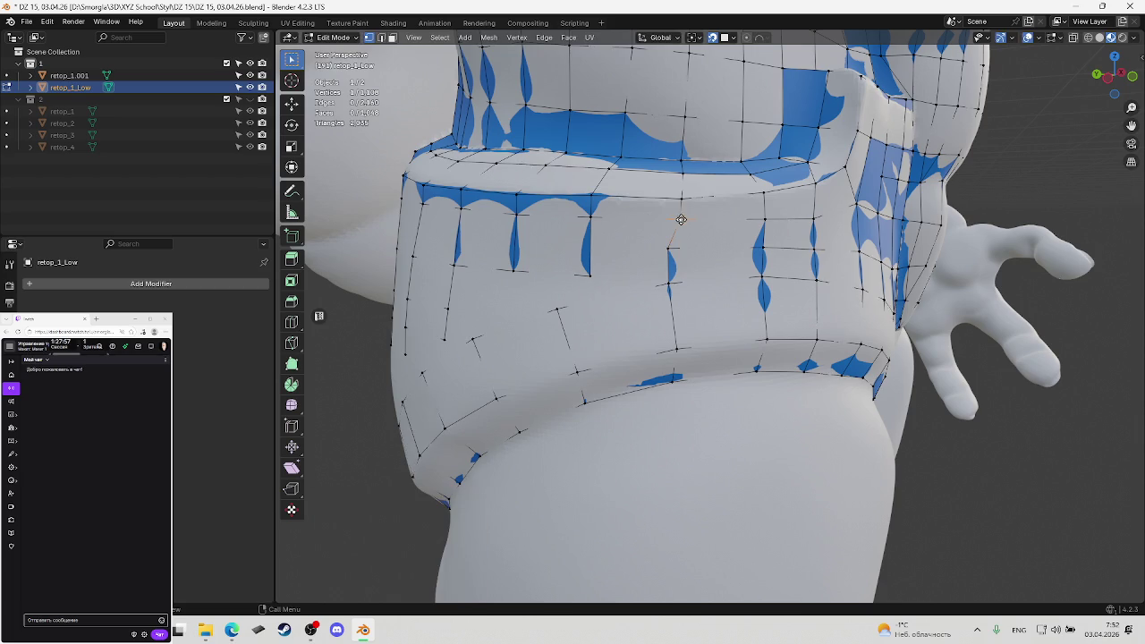
key(g)
click(669, 219)
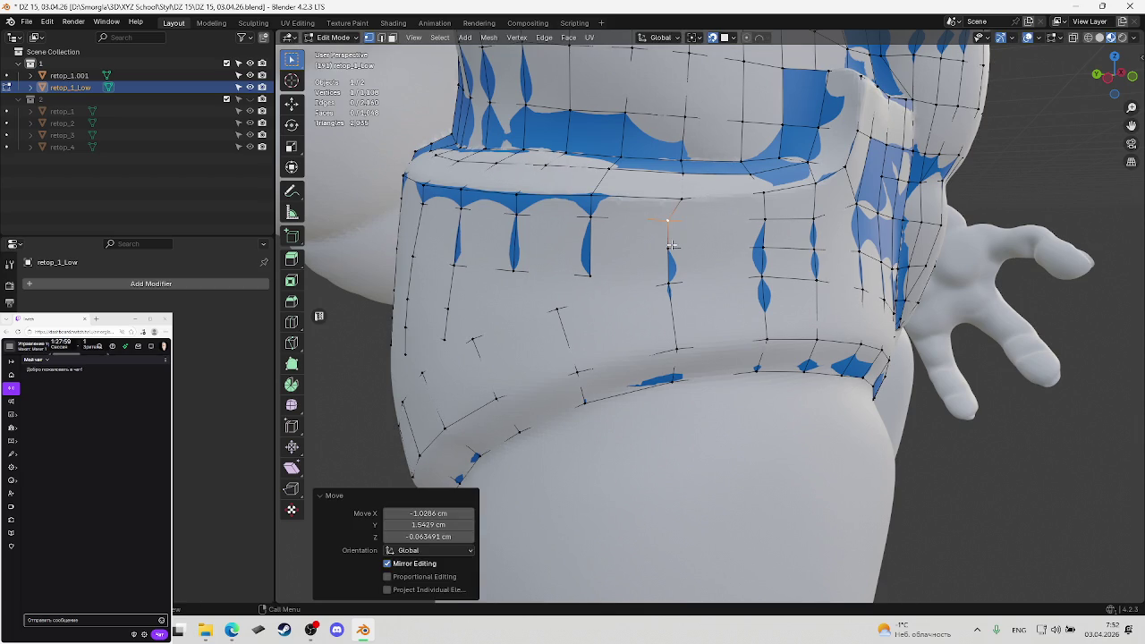
key(g)
click(673, 244)
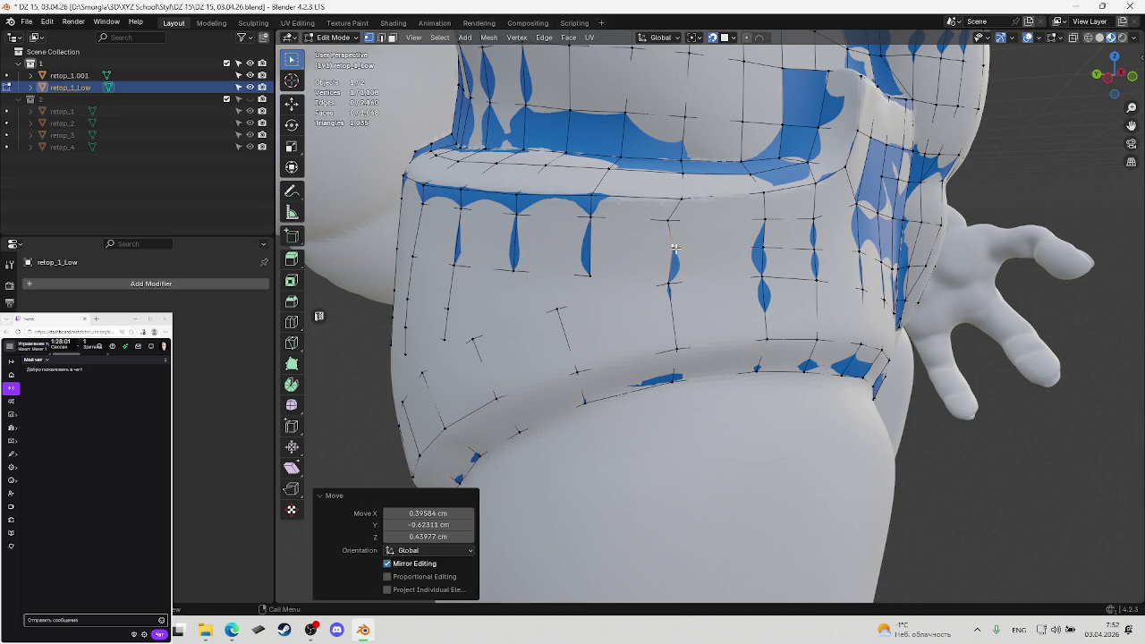
key(g)
click(677, 220)
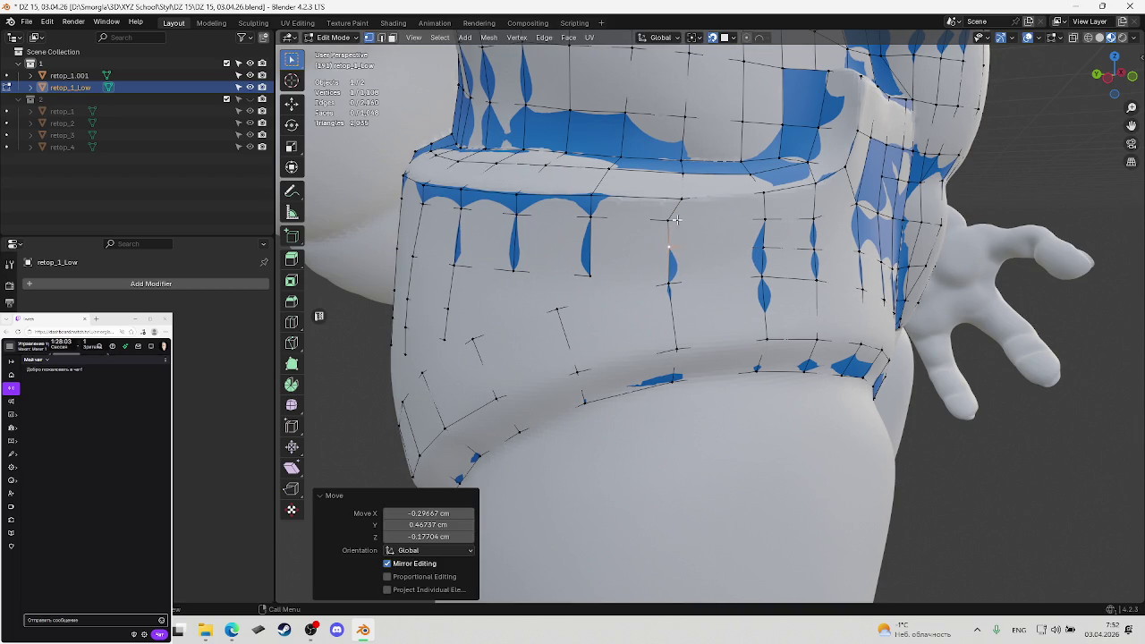
key(g)
click(673, 222)
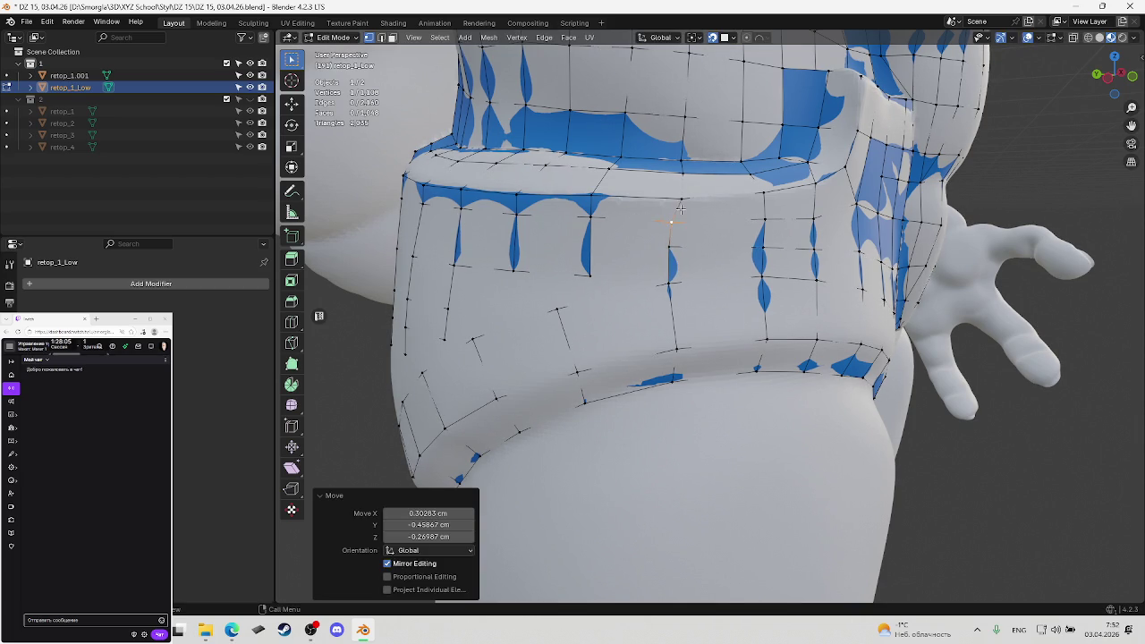
Shift the edge under the waist band and a nearby vertex, then save
click(681, 198)
key(g)
click(671, 198)
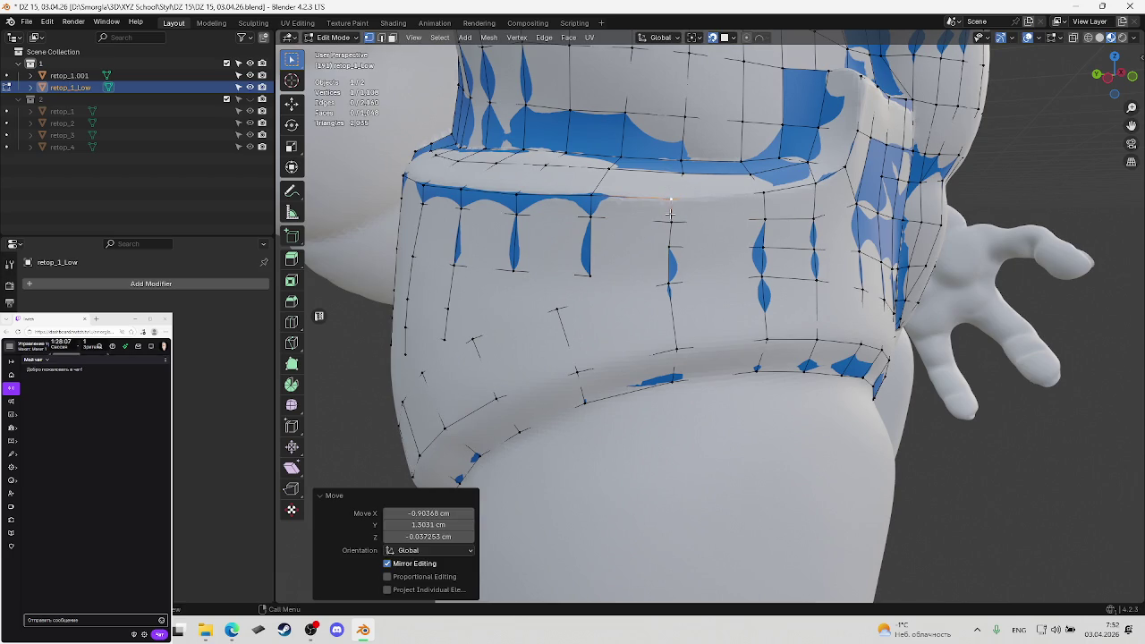
click(671, 217)
key(g)
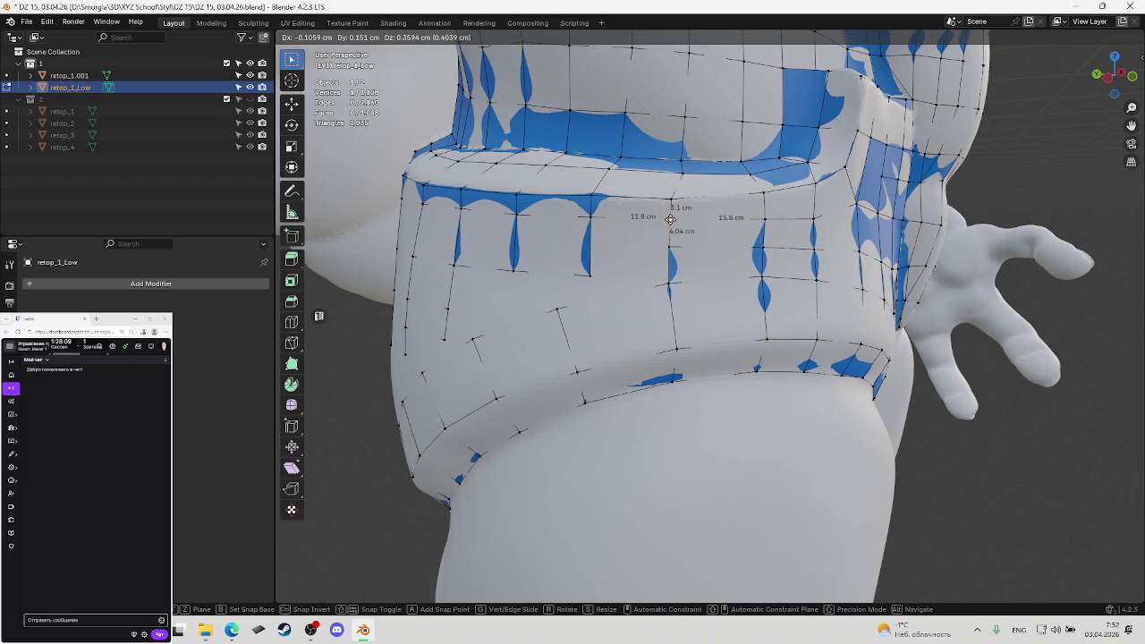
click(697, 214)
mouse_move(697, 214)
middle_down()
mouse_move(680, 192)
mouse_move(684, 169)
middle_up()
key(ctrl+s)
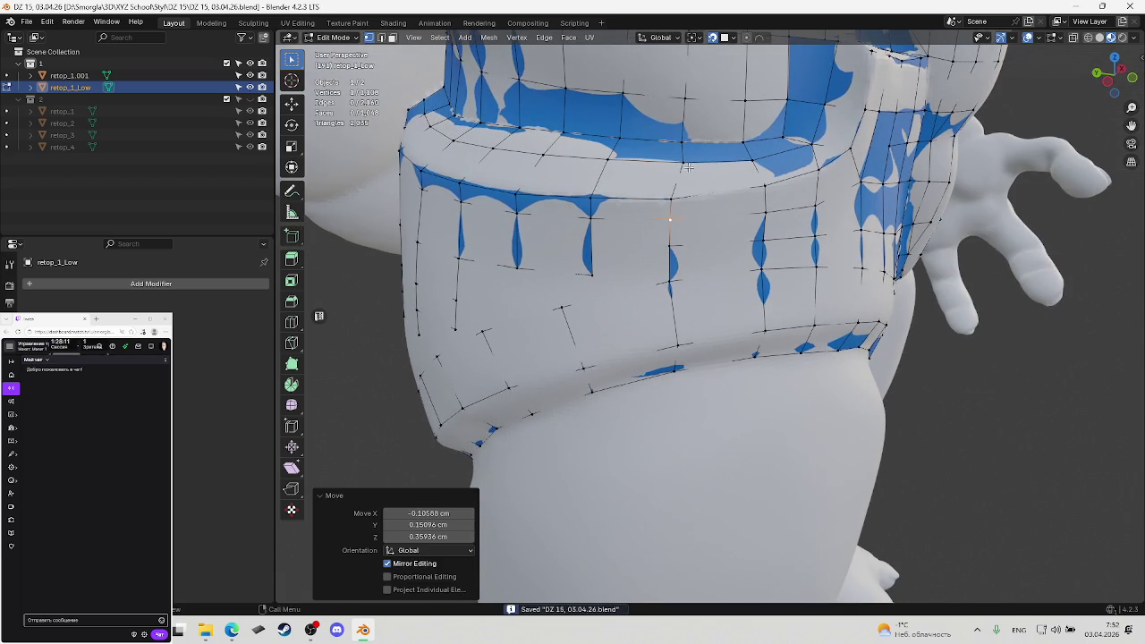
Move a vertex on the waist band edge onto the sculpt and save
click(684, 166)
key(g)
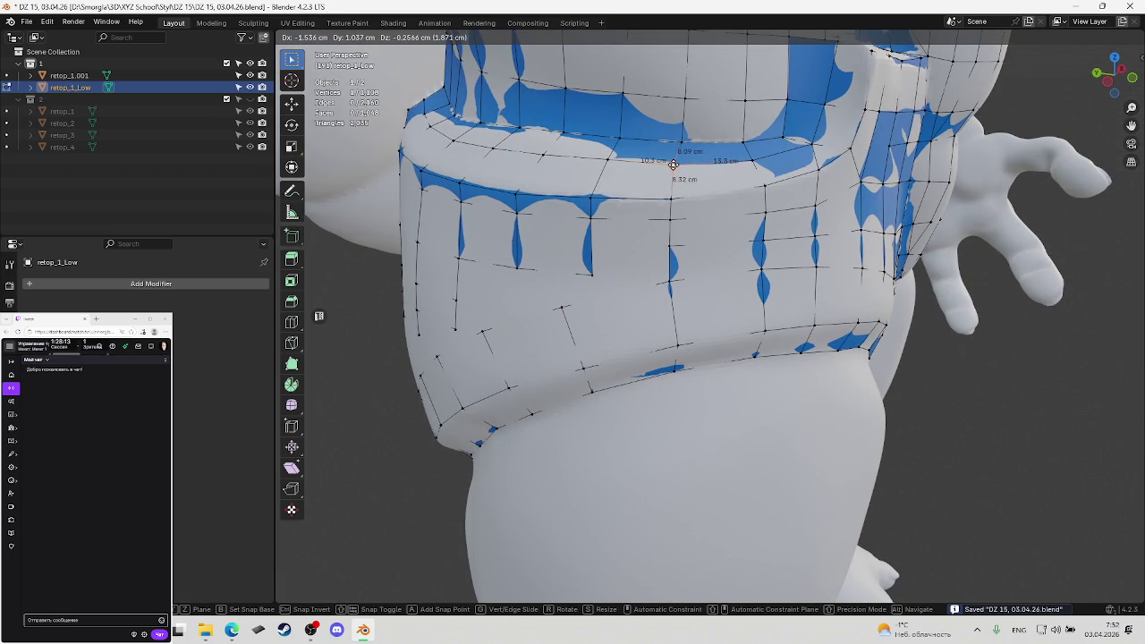
click(676, 166)
mouse_move(675, 165)
middle_down()
mouse_move(695, 181)
mouse_move(635, 204)
middle_up()
key(ctrl+s)
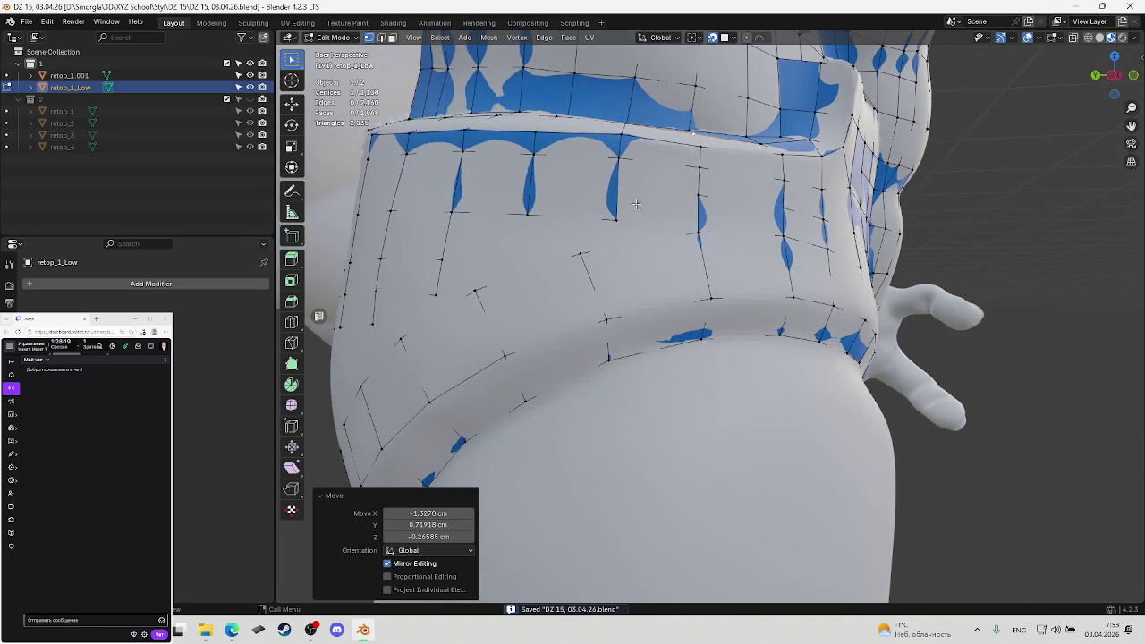
Reposition another waistband vertex, select waistband vertices, and save
key(g)
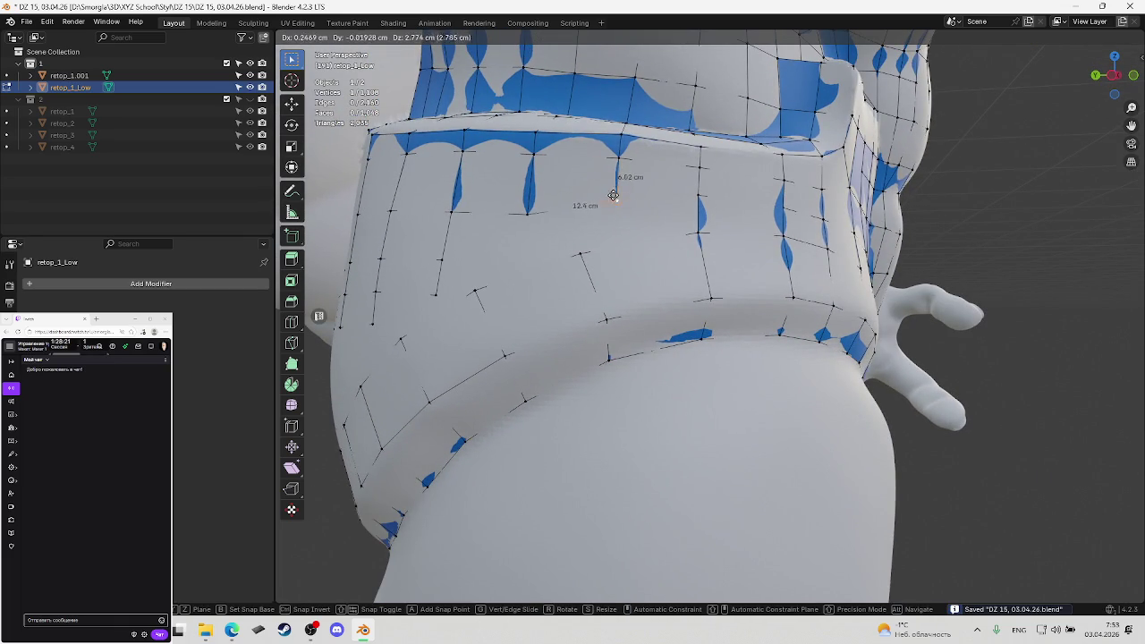
click(615, 189)
mouse_move(615, 189)
middle_down()
mouse_move(688, 204)
mouse_move(630, 225)
middle_up()
ctrl+click(688, 204)
click(542, 222)
middle_drag(544, 222, 622, 240)
key(ctrl+s)
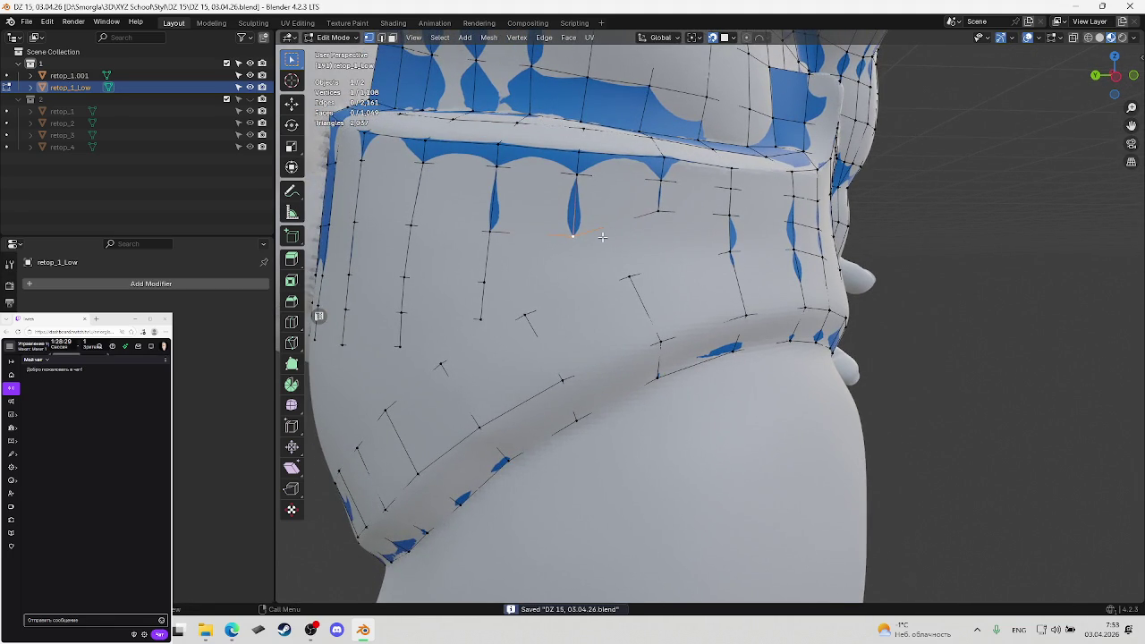
Try moving a vertex upward under the rim, then undo it
key(g)
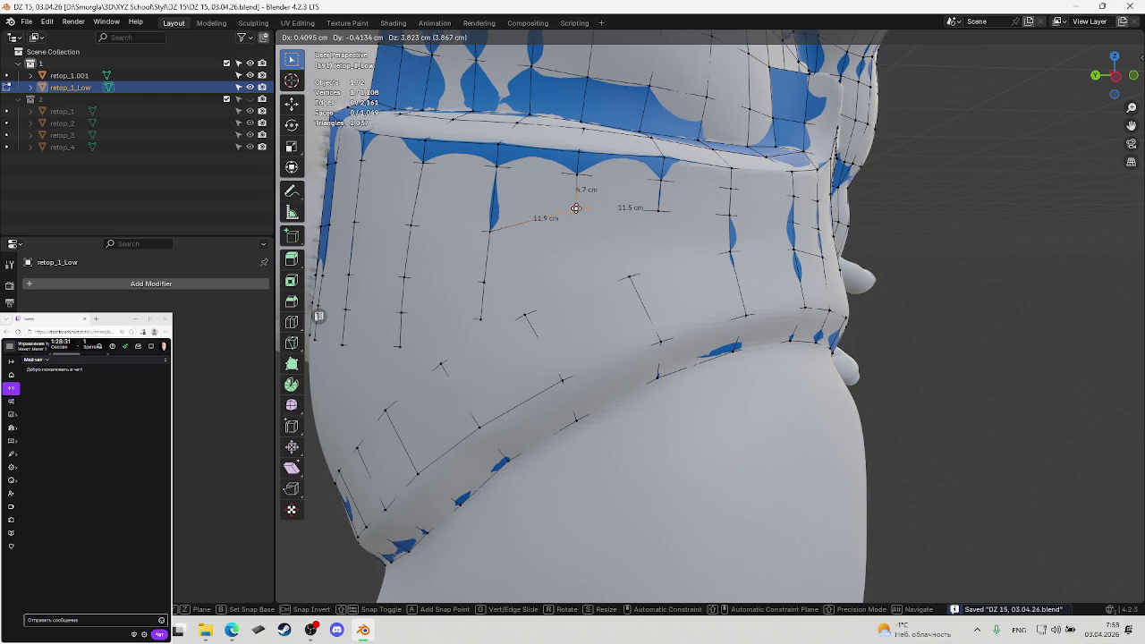
click(572, 207)
mouse_move(573, 207)
middle_down()
mouse_move(620, 235)
mouse_move(579, 239)
mouse_move(645, 244)
middle_up()
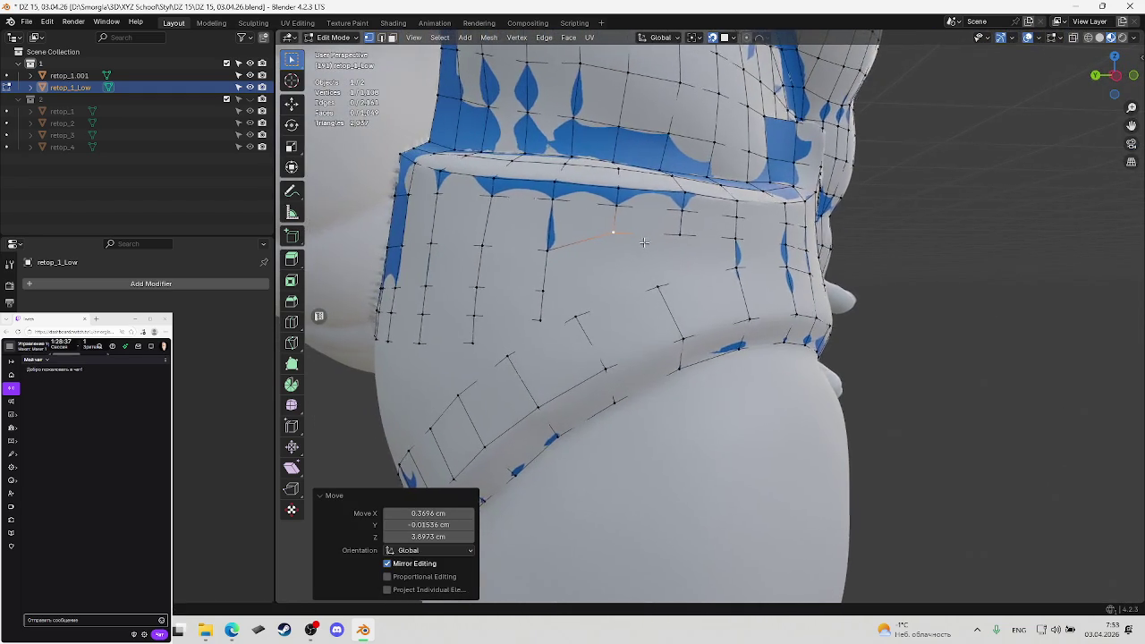
key(ctrl+z)
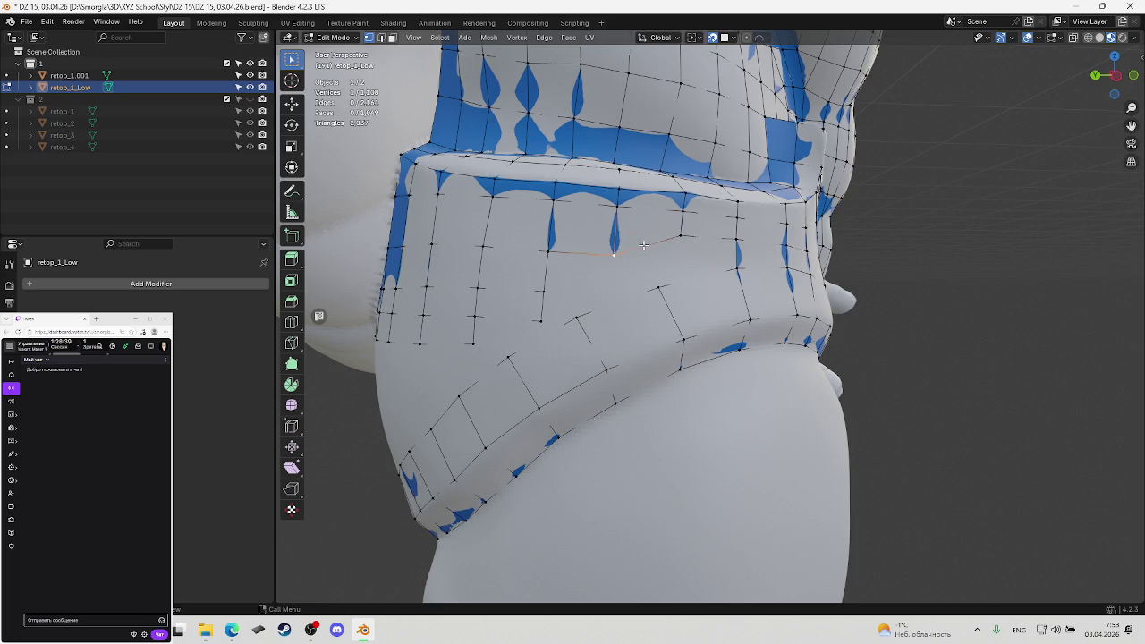
middle_drag(685, 239, 662, 236)
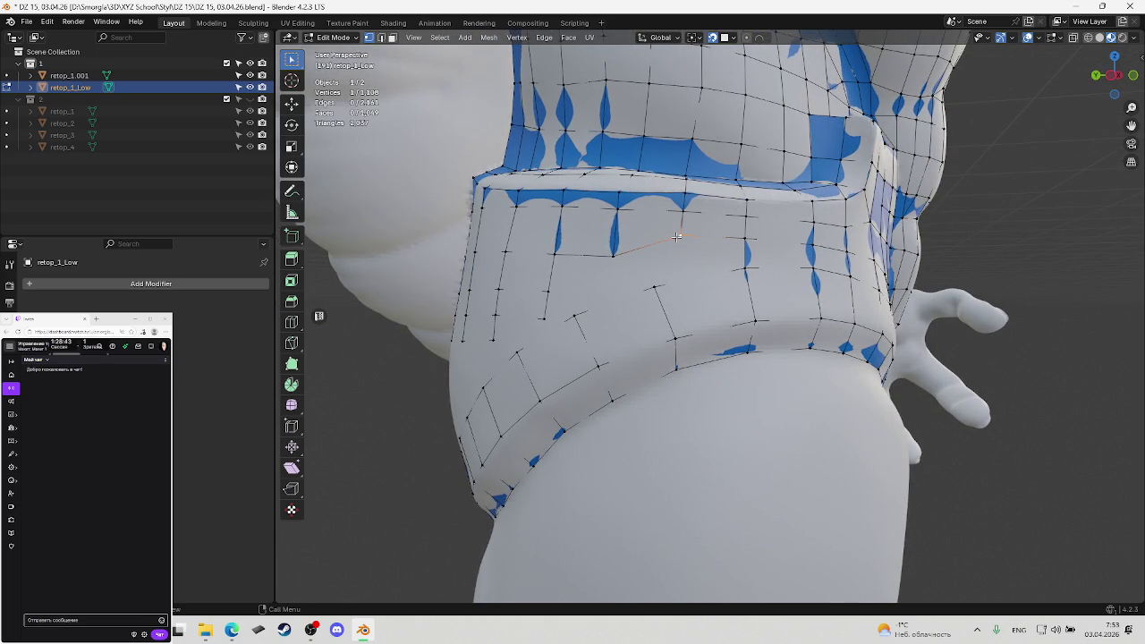
Reposition two vertices below the rim, save, and select the next one
key(g)
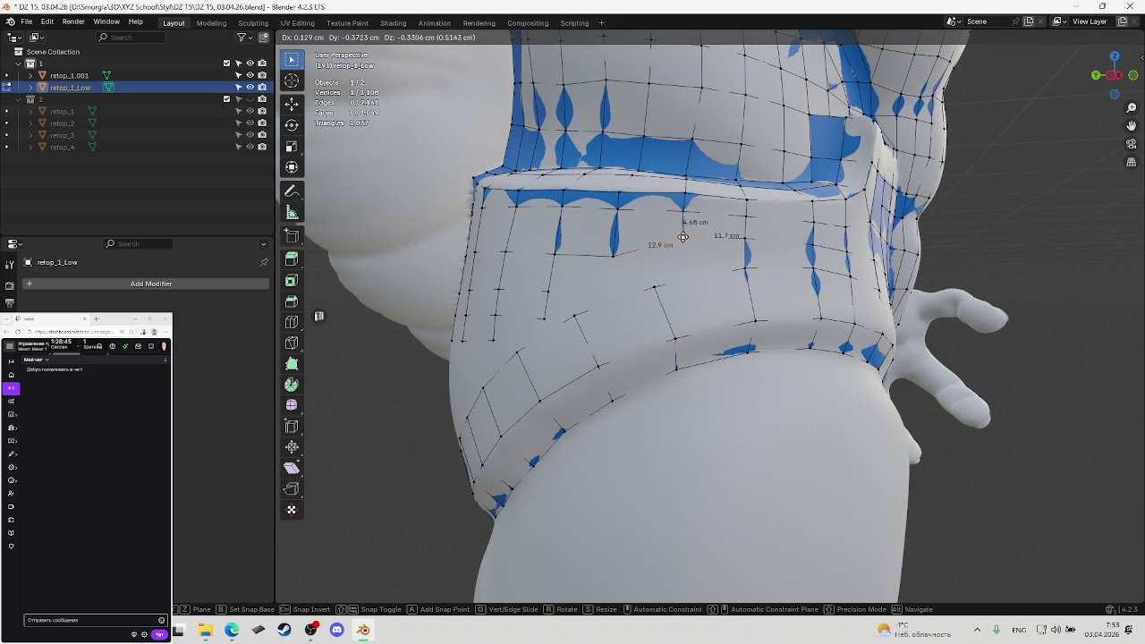
click(682, 237)
key(ctrl+s)
mouse_move(682, 237)
middle_down()
mouse_move(677, 279)
mouse_move(681, 240)
middle_up()
key(g)
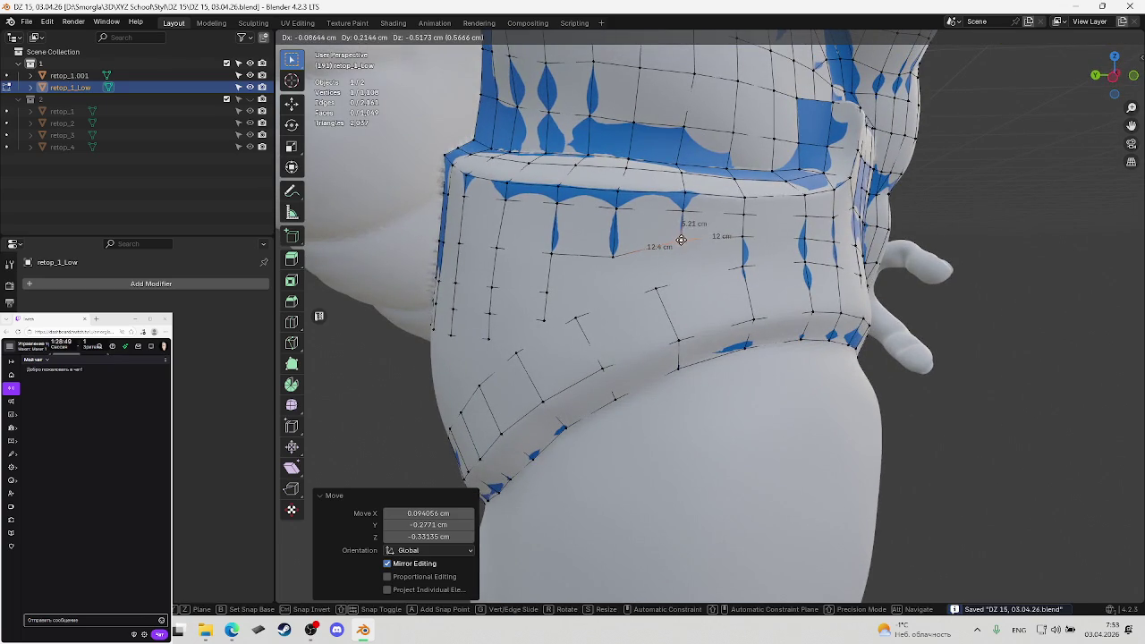
click(681, 240)
mouse_move(681, 239)
middle_down()
mouse_move(697, 241)
mouse_move(643, 292)
mouse_move(590, 312)
middle_up()
click(643, 296)
Merge the stray vertices, delete a leftover vertex, and save
right_click(589, 314)
click(585, 315)
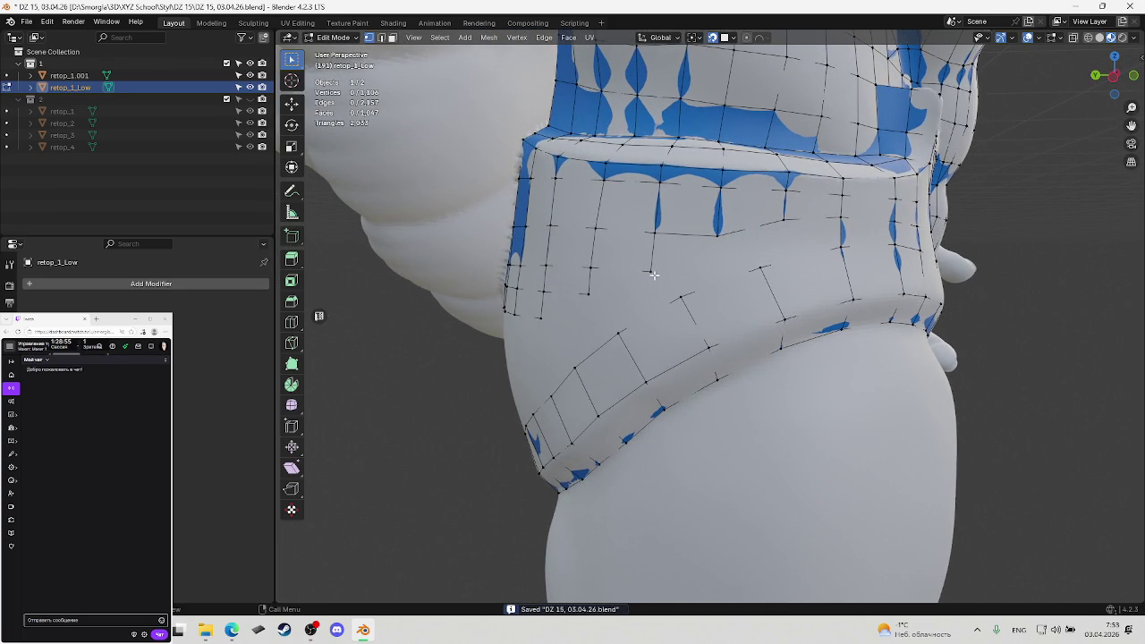
right_click(541, 320)
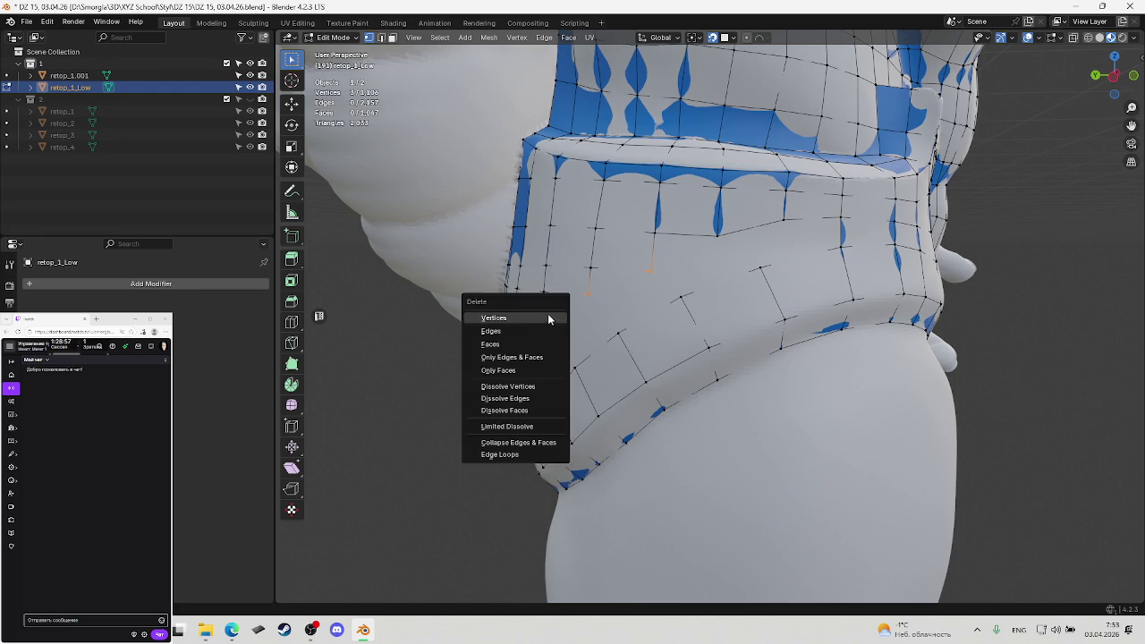
click(547, 320)
key(ctrl+s)
mouse_move(547, 320)
middle_down()
mouse_move(651, 285)
mouse_move(682, 253)
mouse_move(651, 242)
middle_up()
middle_drag(652, 288, 653, 288)
Cut a new edge across the lower belly with the Knife tool
key(k)
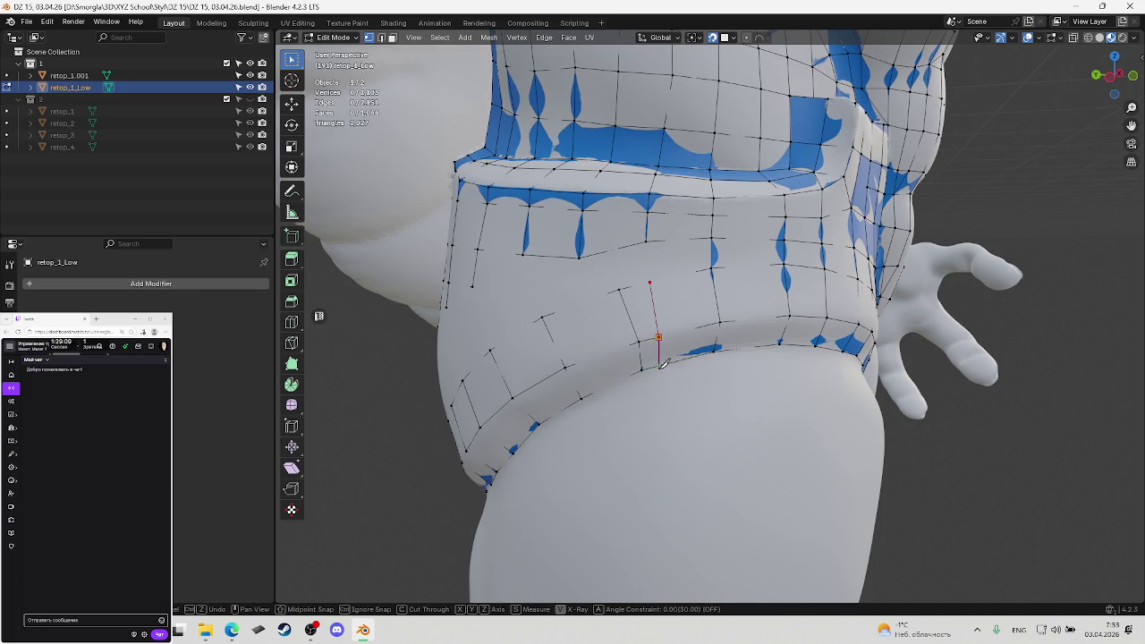
key(Return)
middle_drag(667, 359, 675, 358)
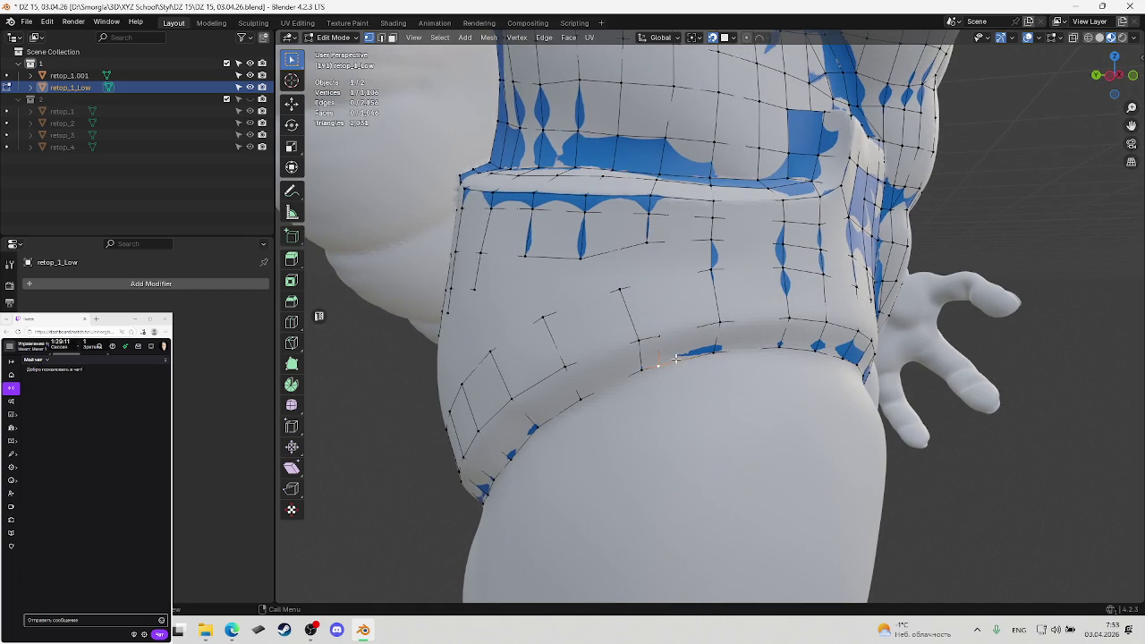
Dissolve the two vertices of the new cut, restoring the earlier grid
click(639, 341)
shift+click(620, 289)
key(ctrl+x)
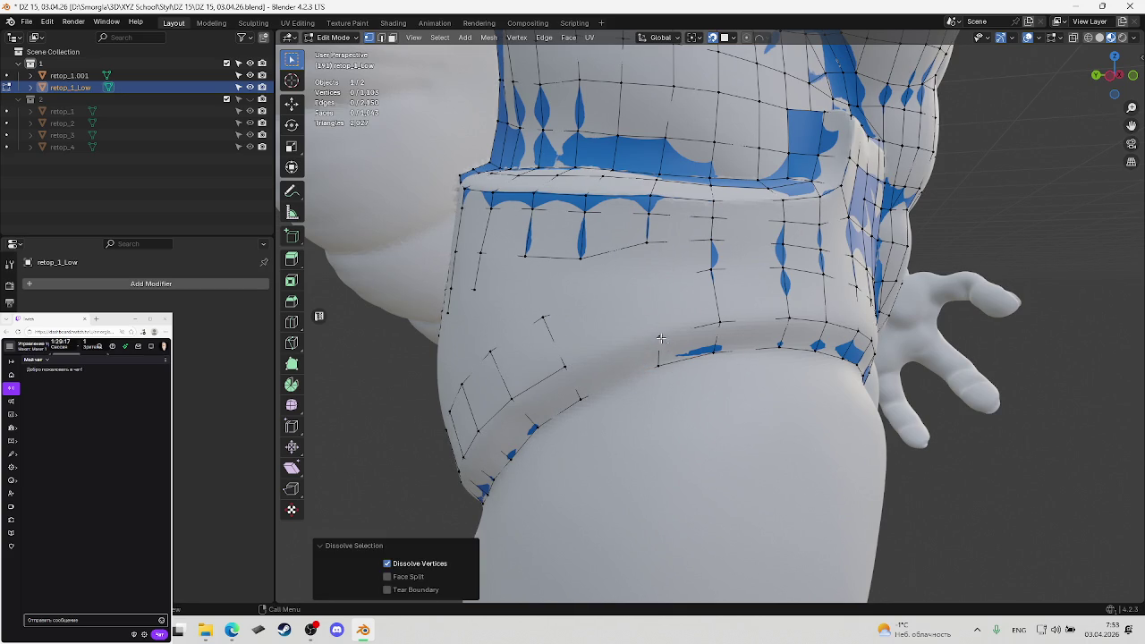
Dissolve a stray vertex on the lower waist, checking it in see-through wireframe
click(660, 337)
key(shift+z)
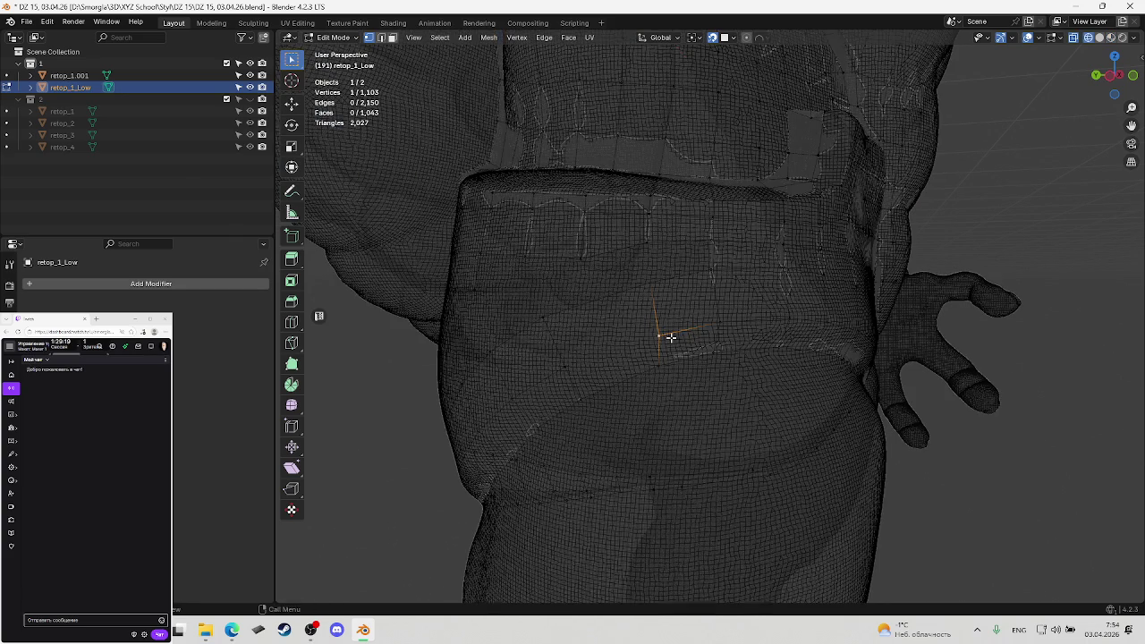
key(shift+z)
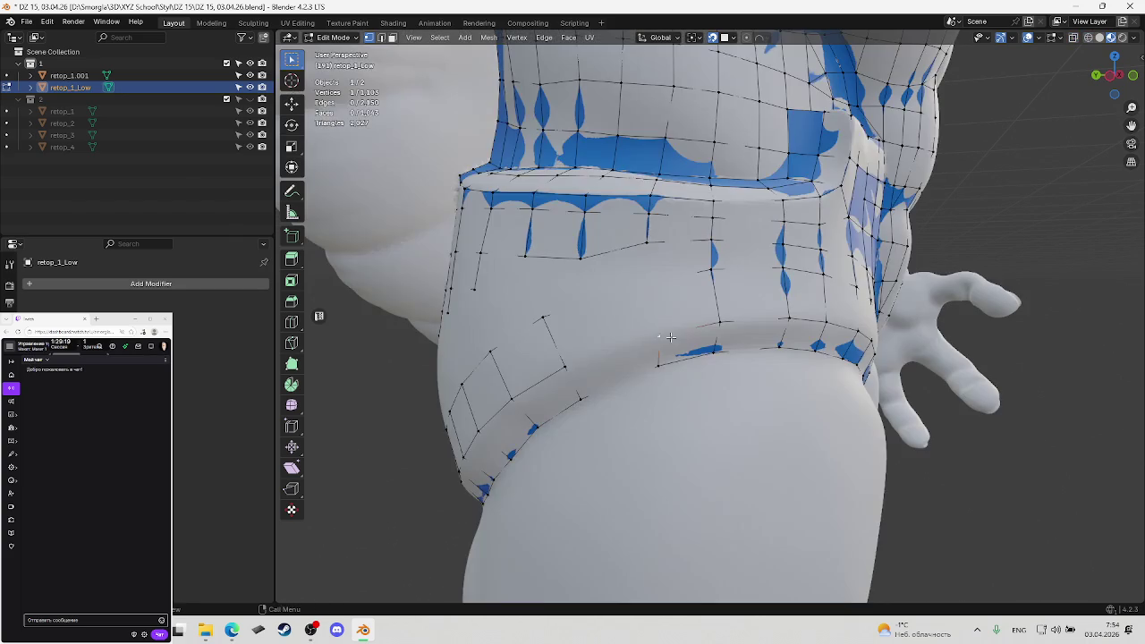
click(638, 341)
key(ctrl+x)
key(1)
key(shift+z)
key(shift+z)
Move waist band vertices upward to even out the new loop
key(g)
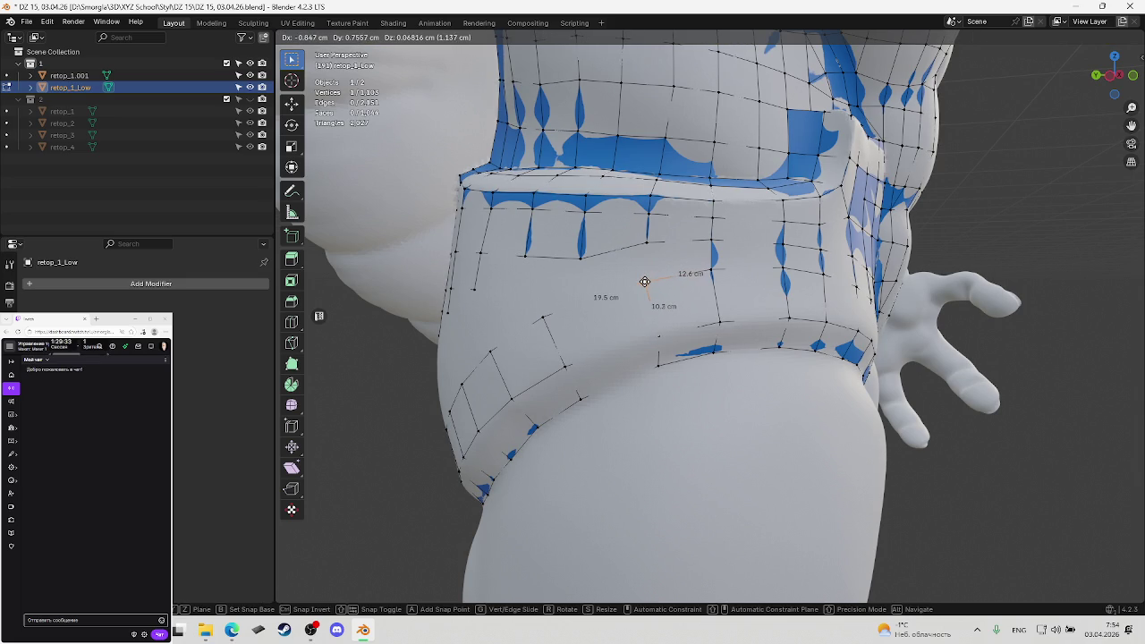
click(645, 283)
click(660, 334)
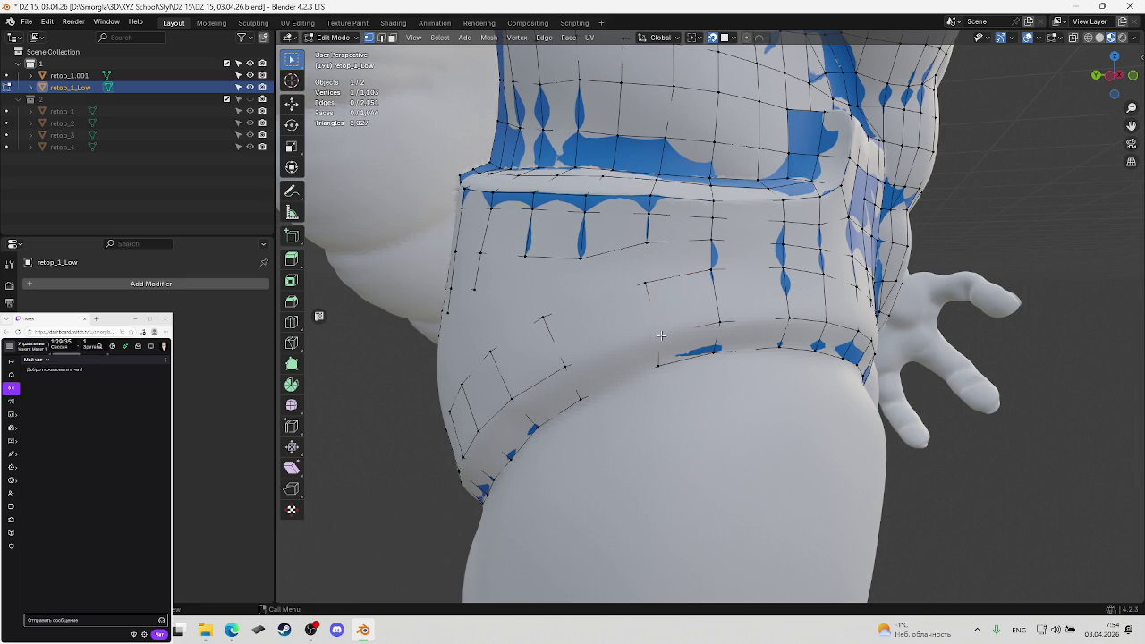
key(g)
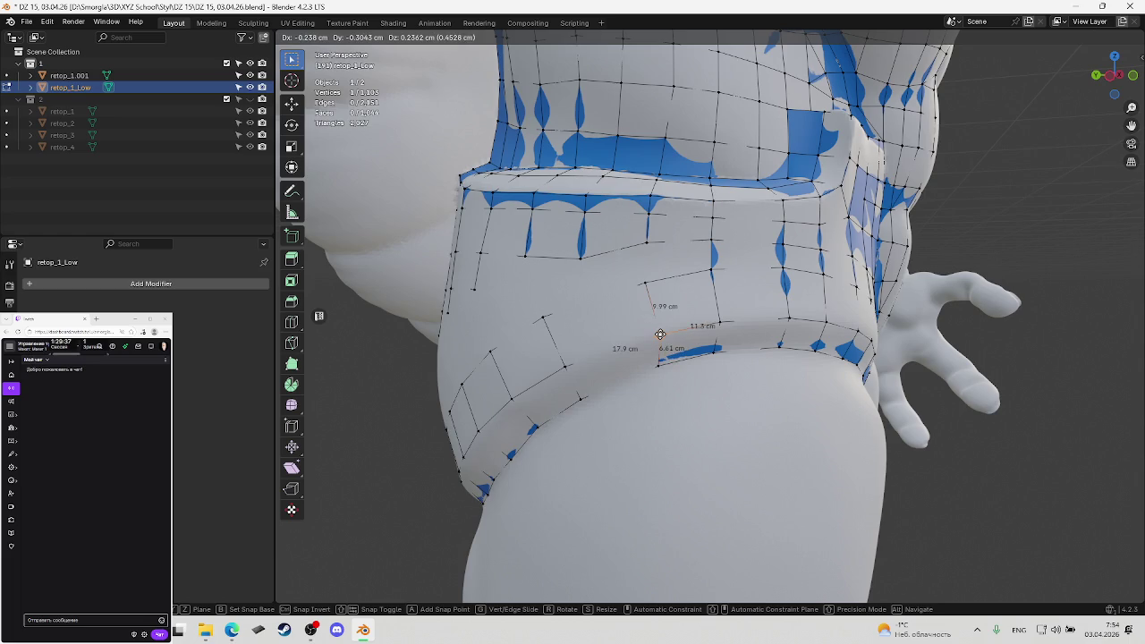
click(659, 332)
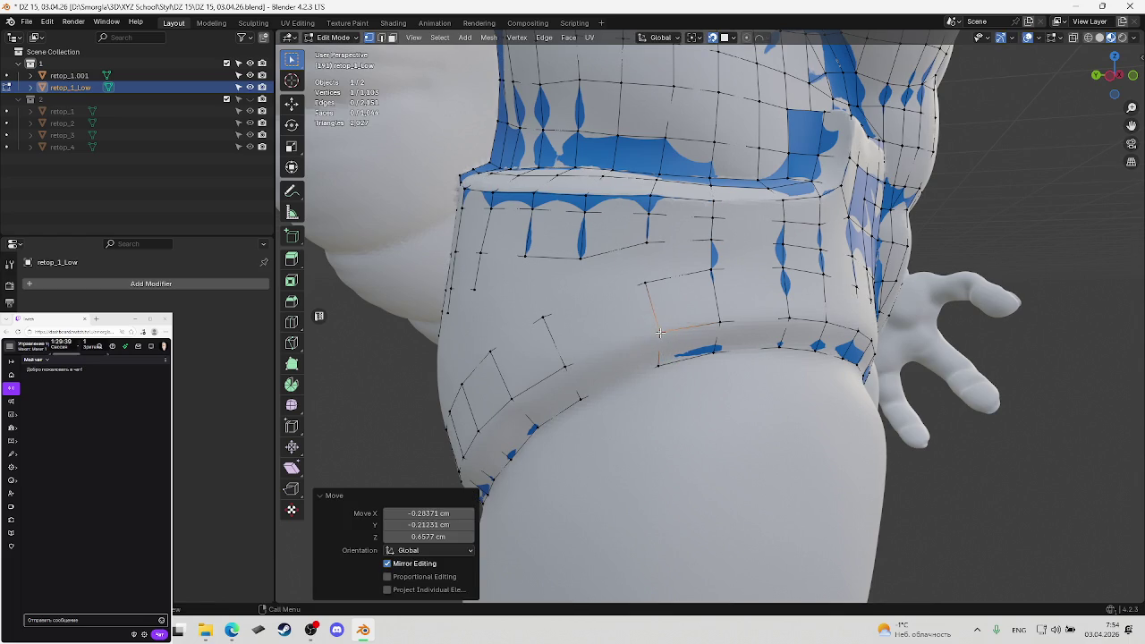
key(g)
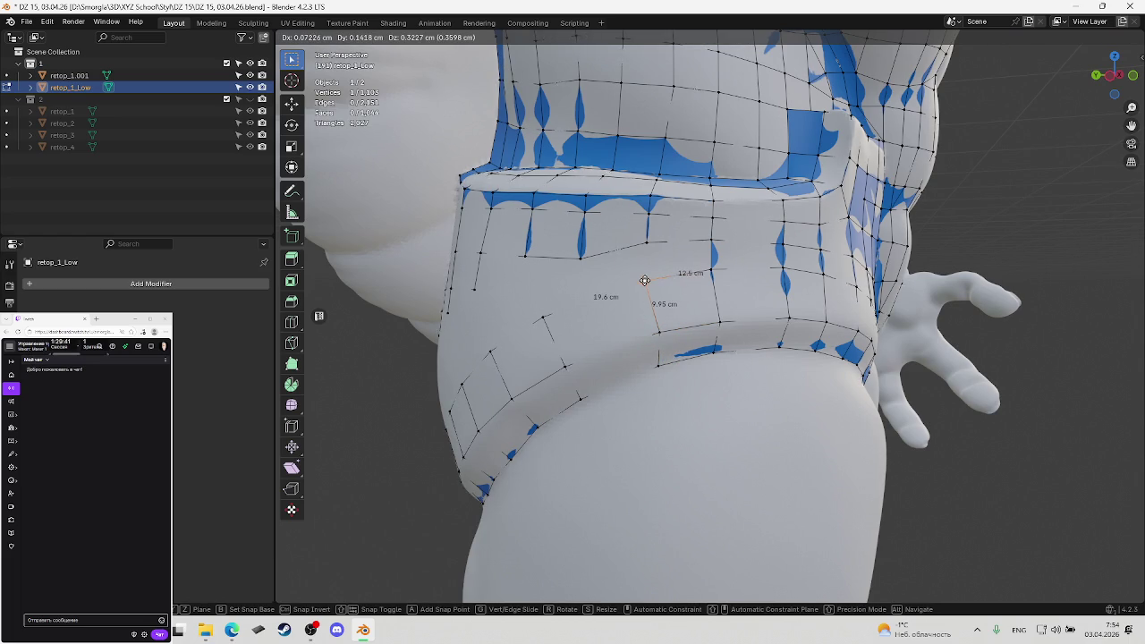
click(644, 280)
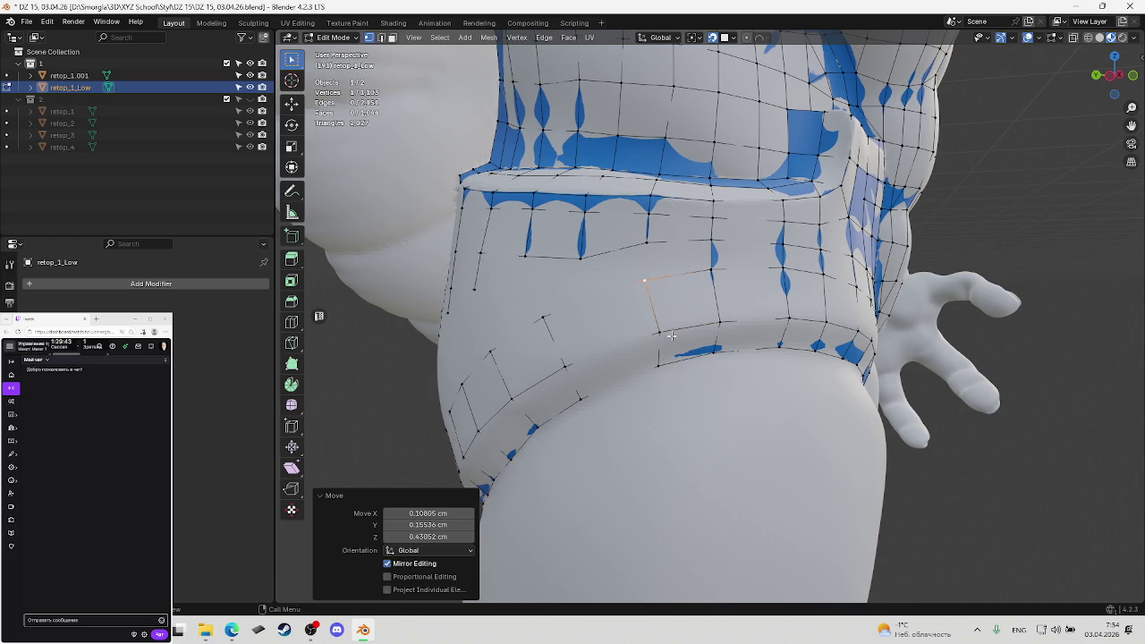
Nudge a vertex under the waistband rim and save the file
click(658, 359)
middle_drag(658, 359, 664, 356)
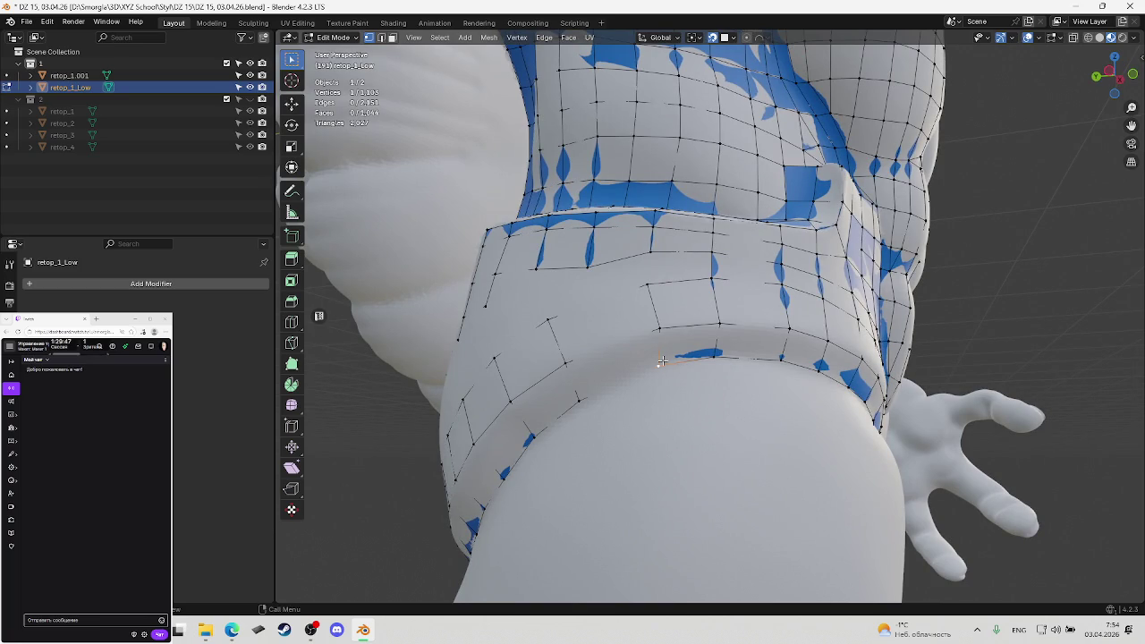
key(g)
click(658, 363)
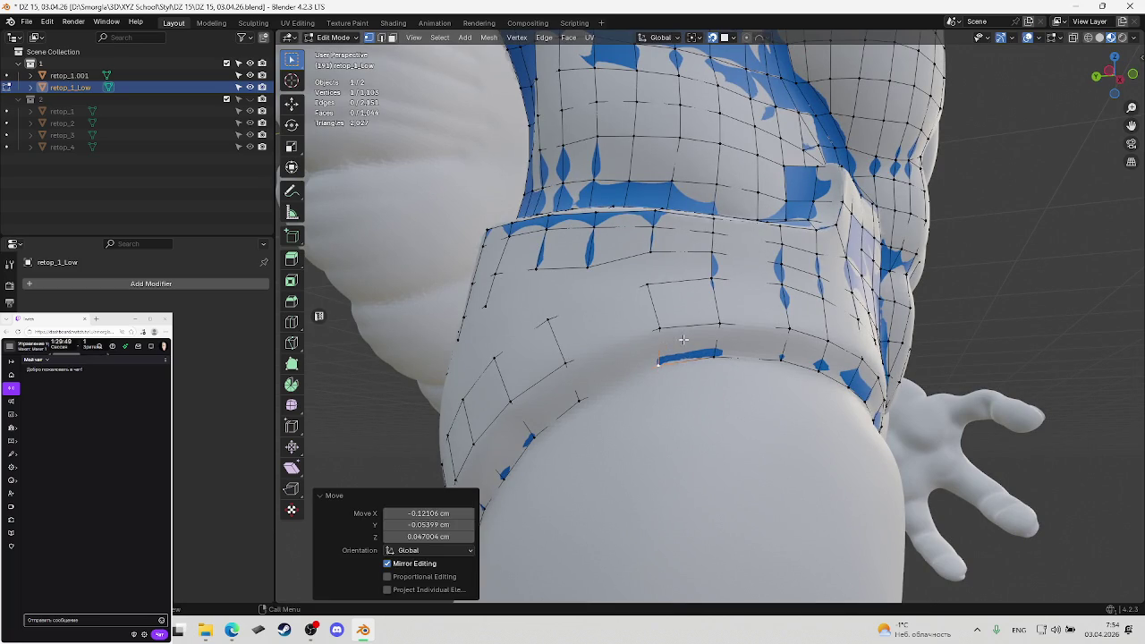
mouse_move(658, 363)
middle_down()
mouse_move(684, 361)
mouse_move(668, 298)
middle_up()
key(ctrl+s)
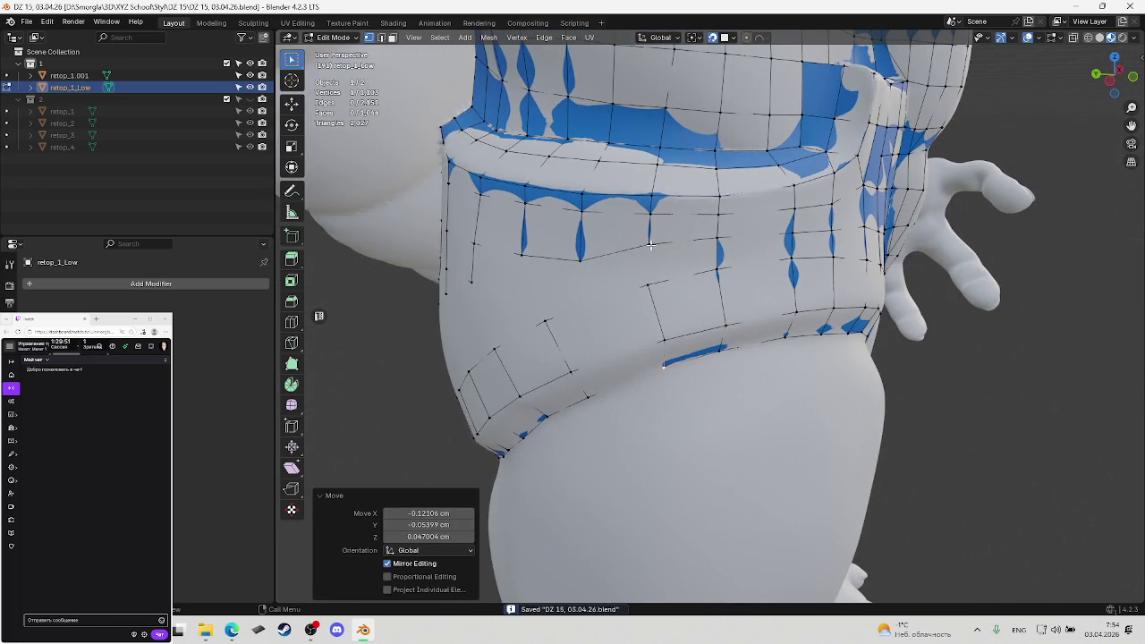
Raise a vertex below the rim, undo an accidental change, and save
click(650, 245)
key(g)
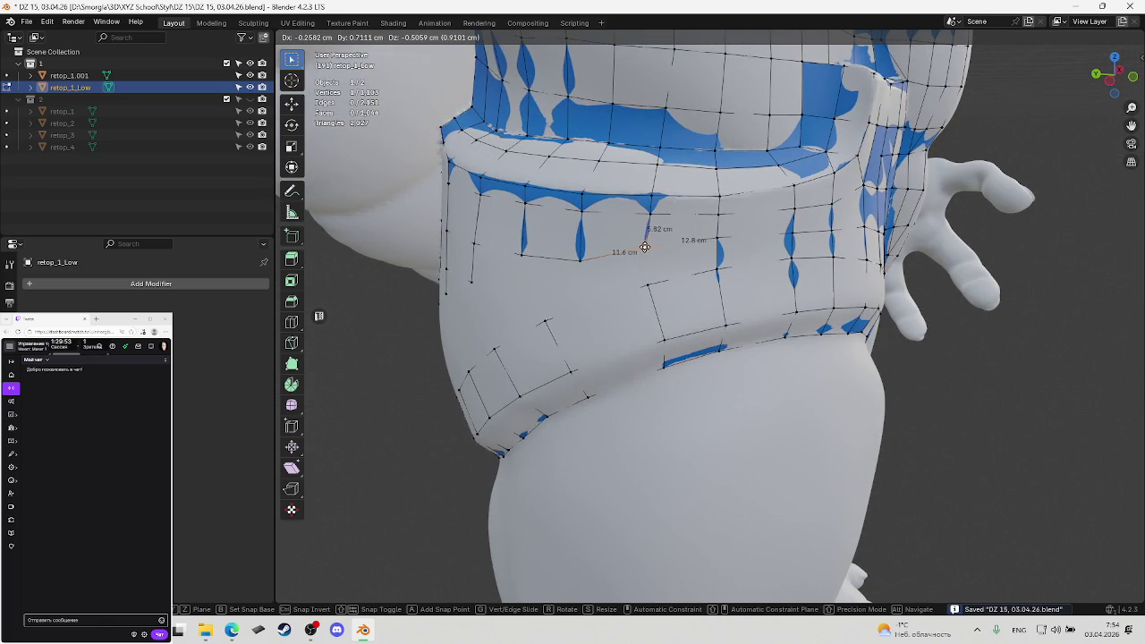
click(644, 246)
middle_drag(644, 246, 646, 245)
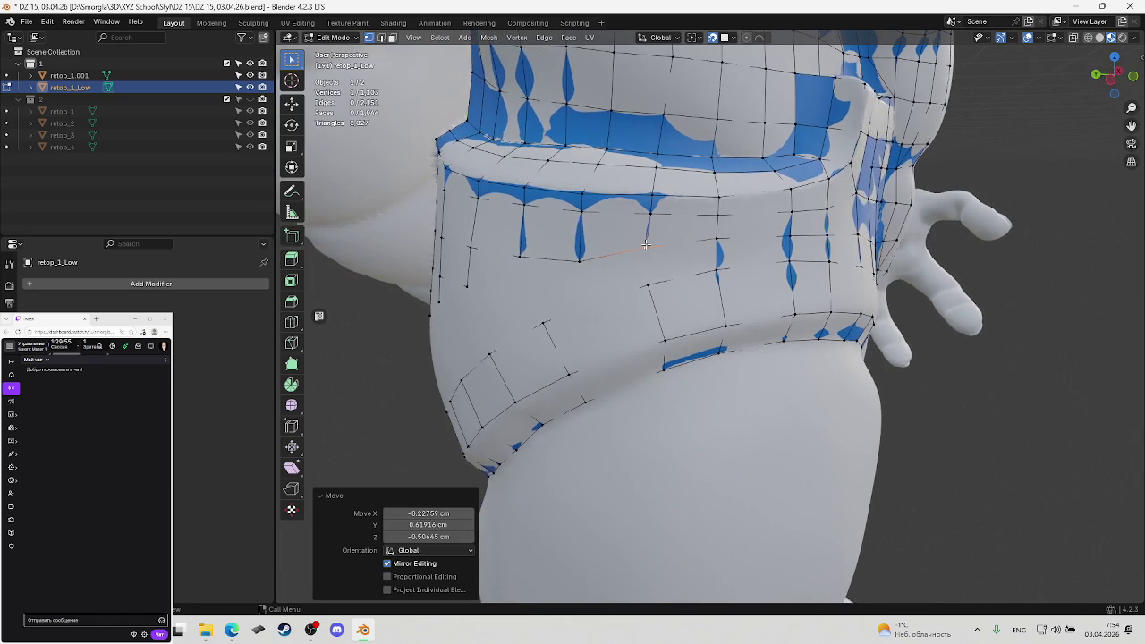
key(g)
click(648, 247)
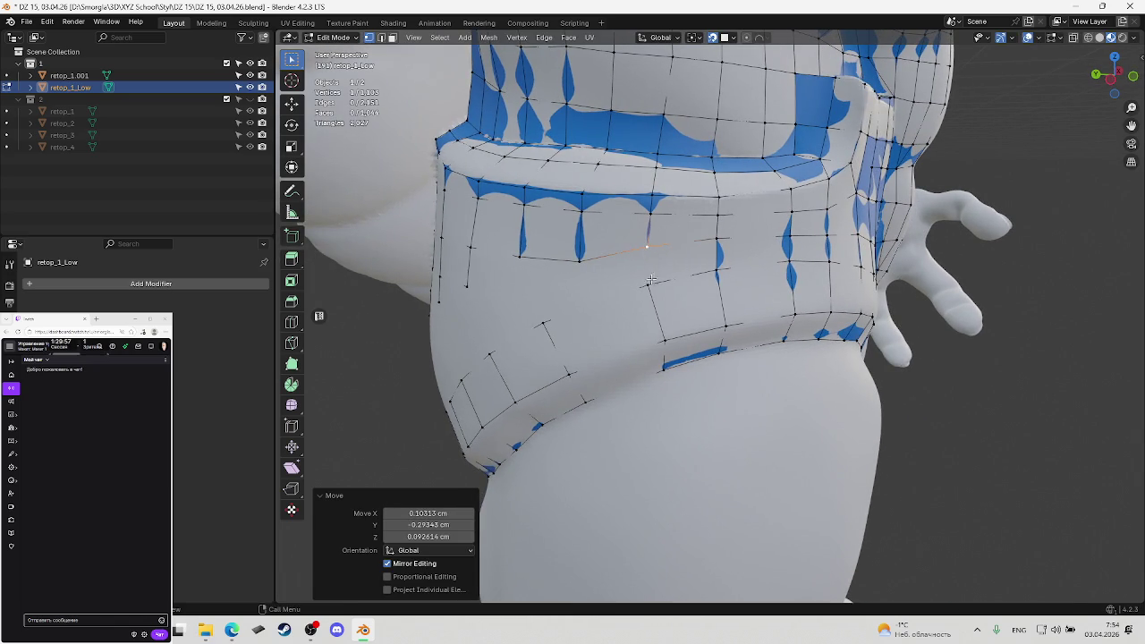
key(ctrl+z)
key(ctrl+z)
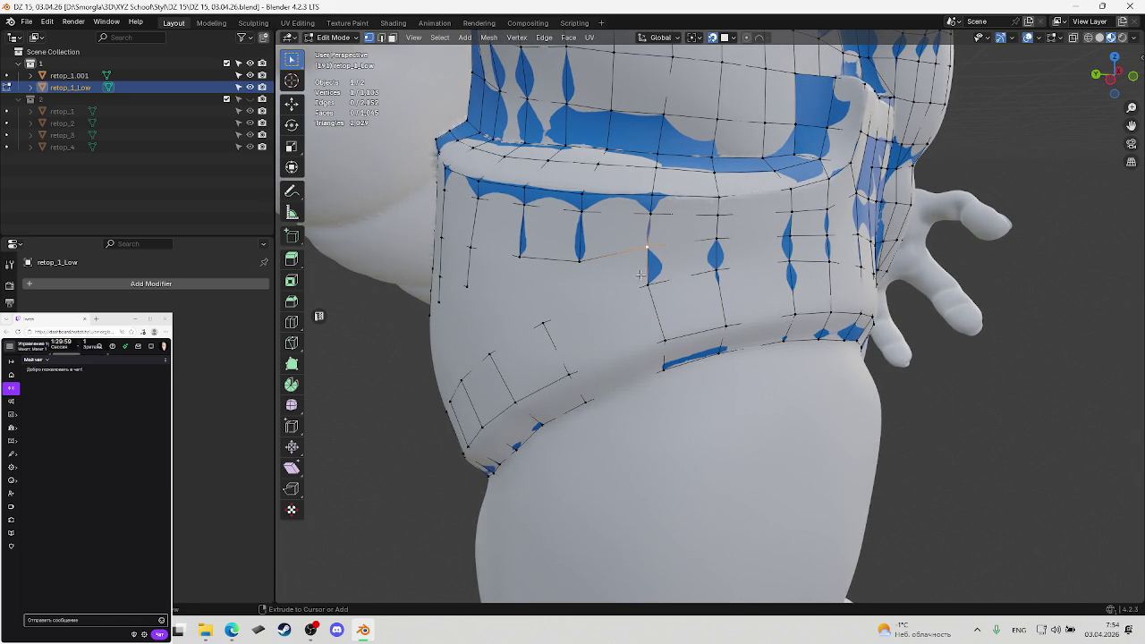
middle_drag(640, 275, 718, 240)
key(ctrl+s)
Shift a middle band vertex slightly upward, then select a shortest path to a lower vertex
key(g)
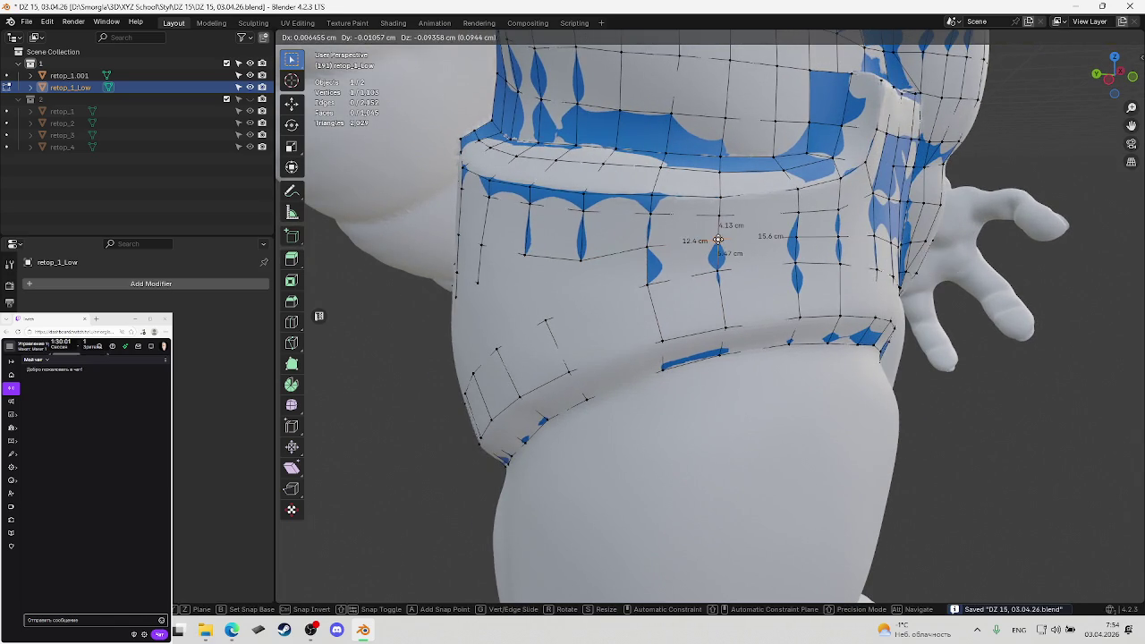
click(718, 240)
mouse_move(719, 239)
middle_down()
mouse_move(647, 258)
mouse_move(626, 249)
middle_up()
click(626, 249)
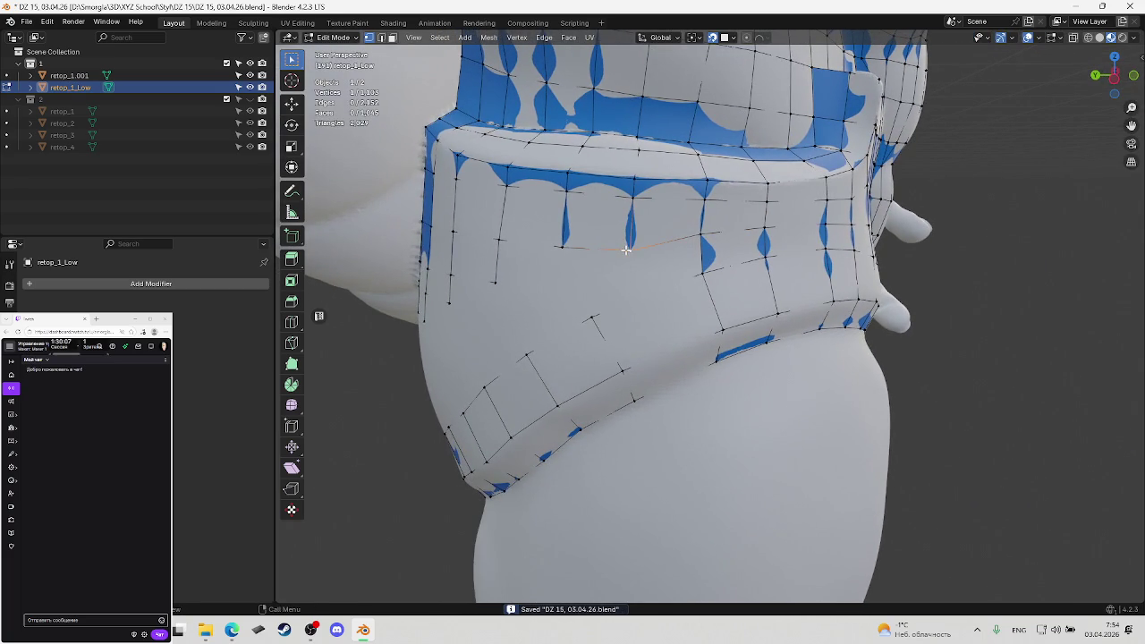
key(g)
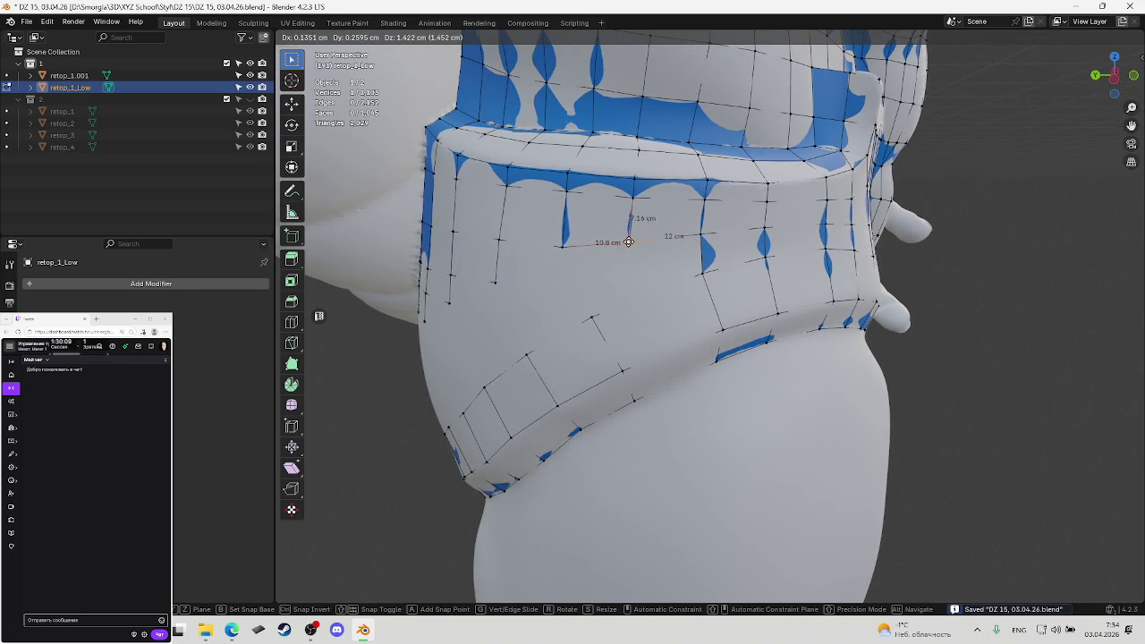
click(628, 242)
middle_drag(628, 242, 652, 250)
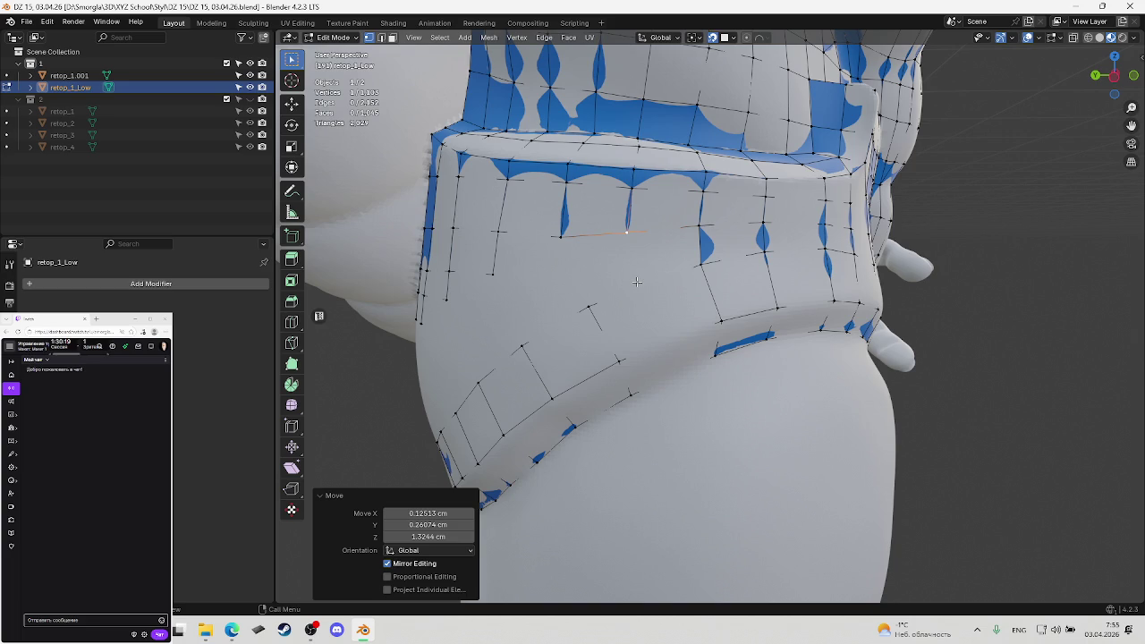
ctrl+click(589, 306)
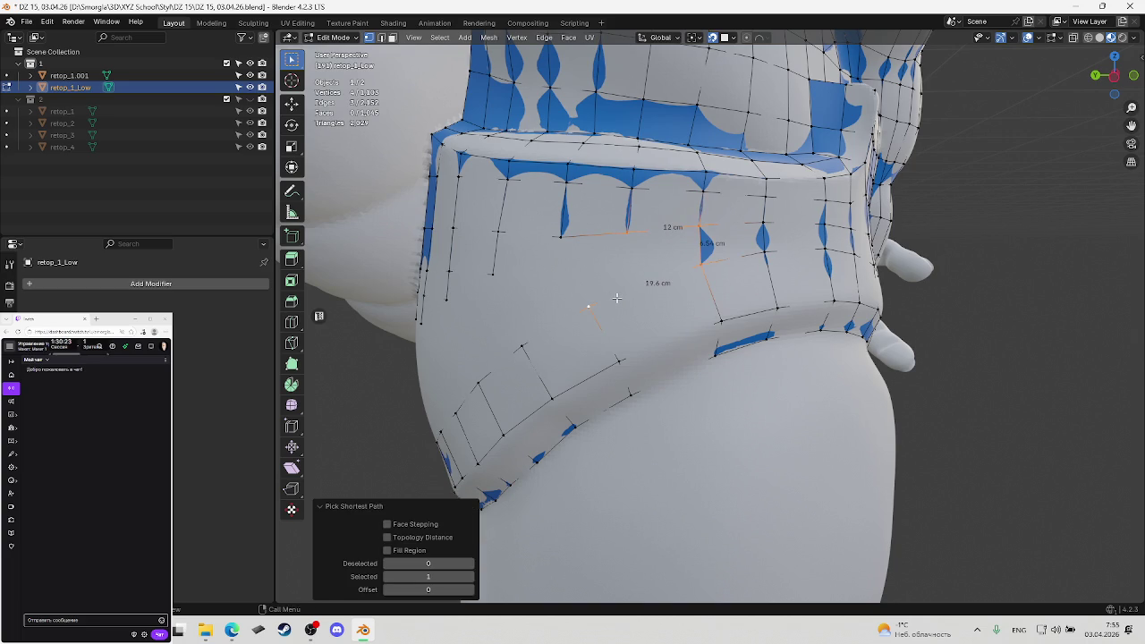
Connect the path with an edge and knife-cut down to the lower loop
key(j)
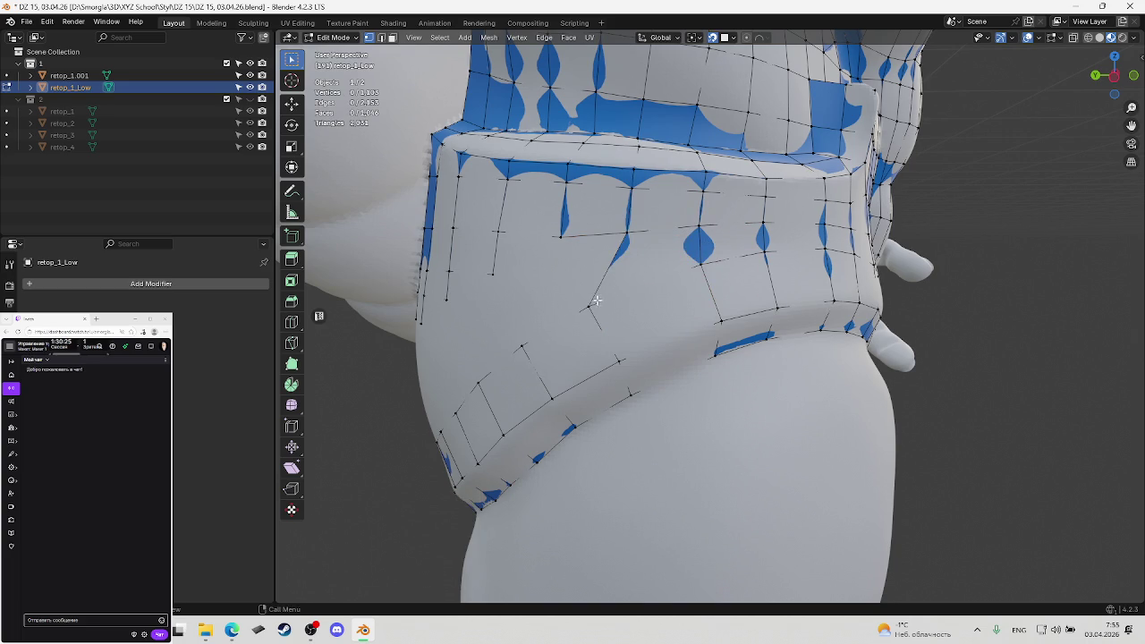
key(g)
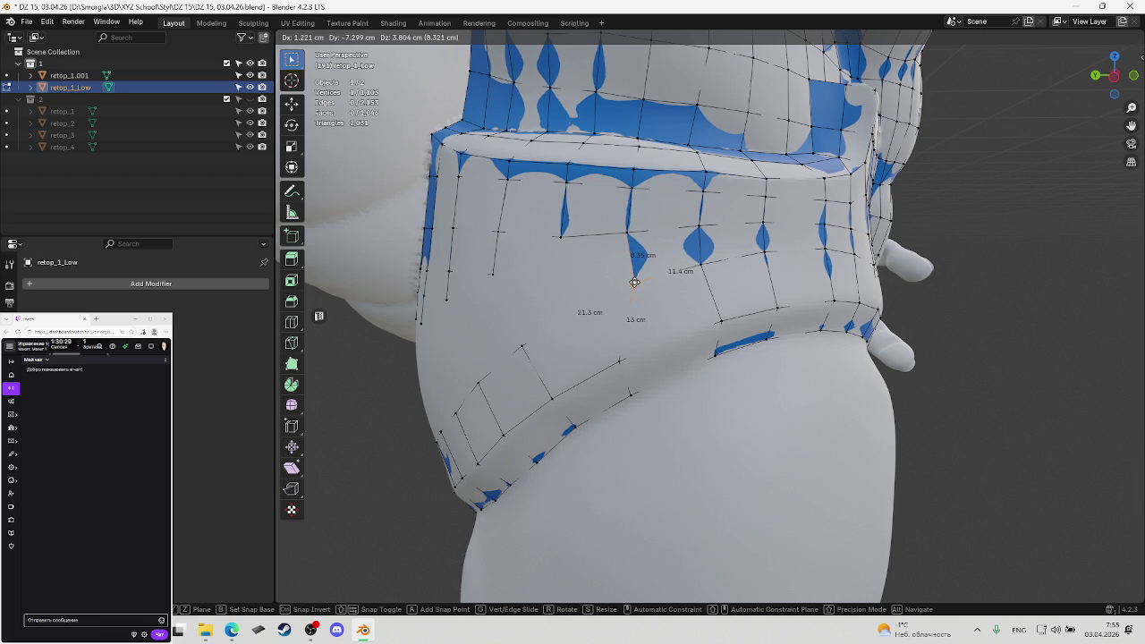
key(Escape)
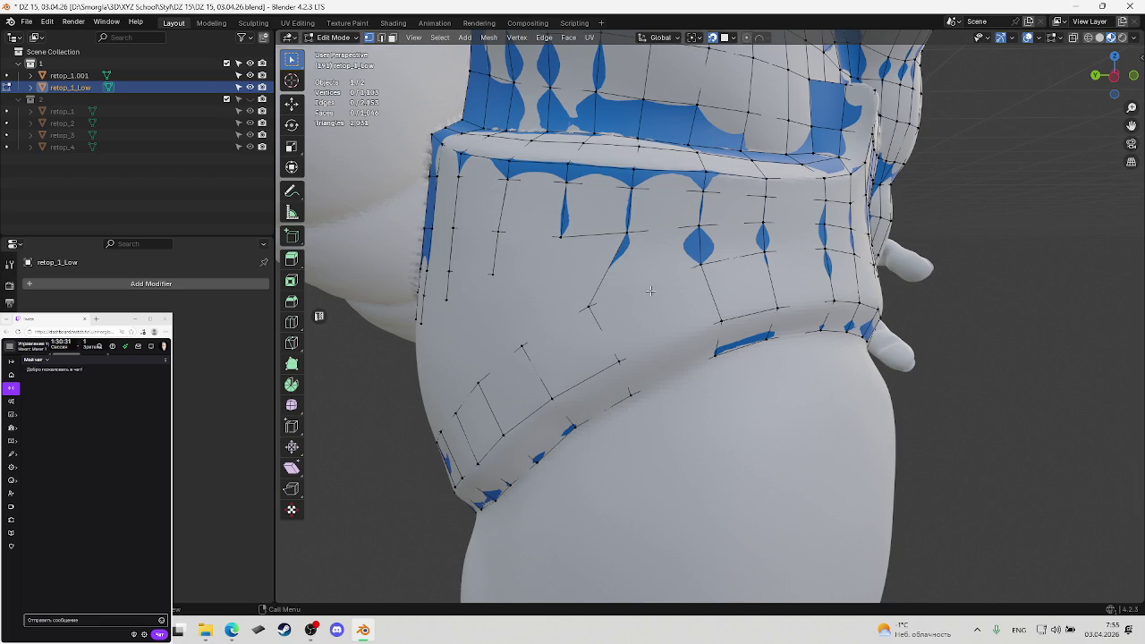
key(k)
click(628, 231)
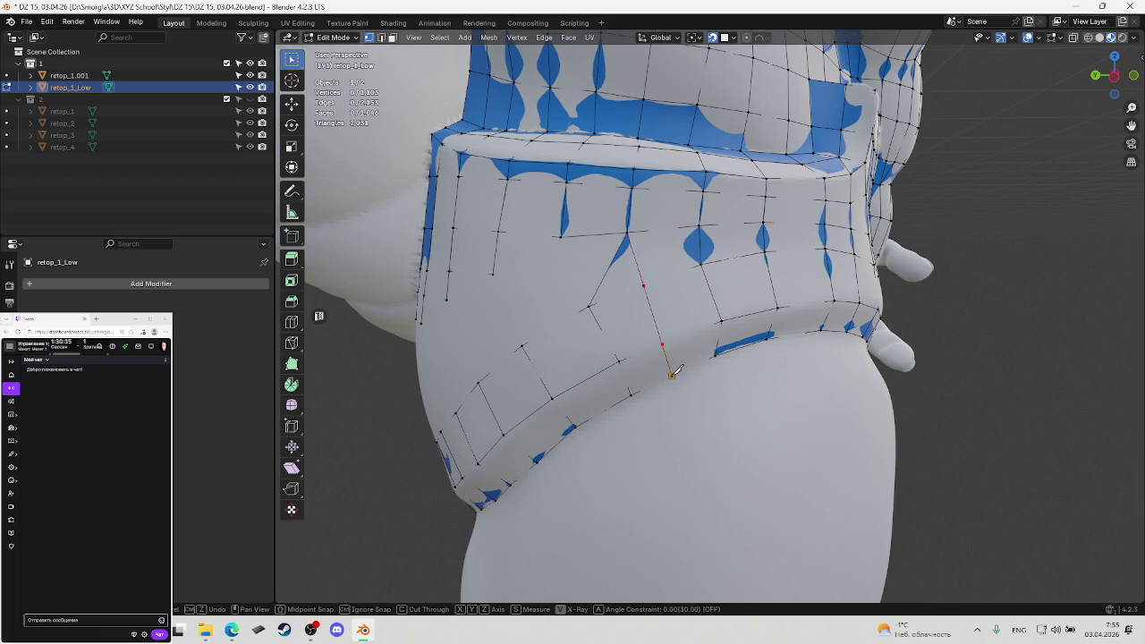
key(Return)
Reposition vertices along the new cut onto the belly surface
middle_drag(672, 375, 666, 358)
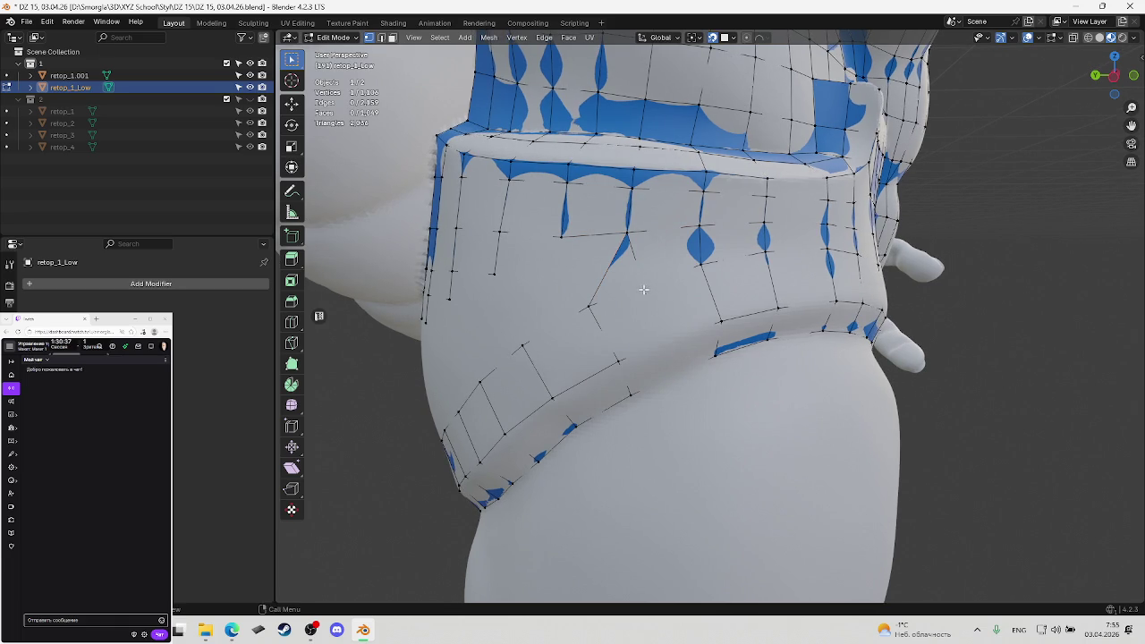
key(g)
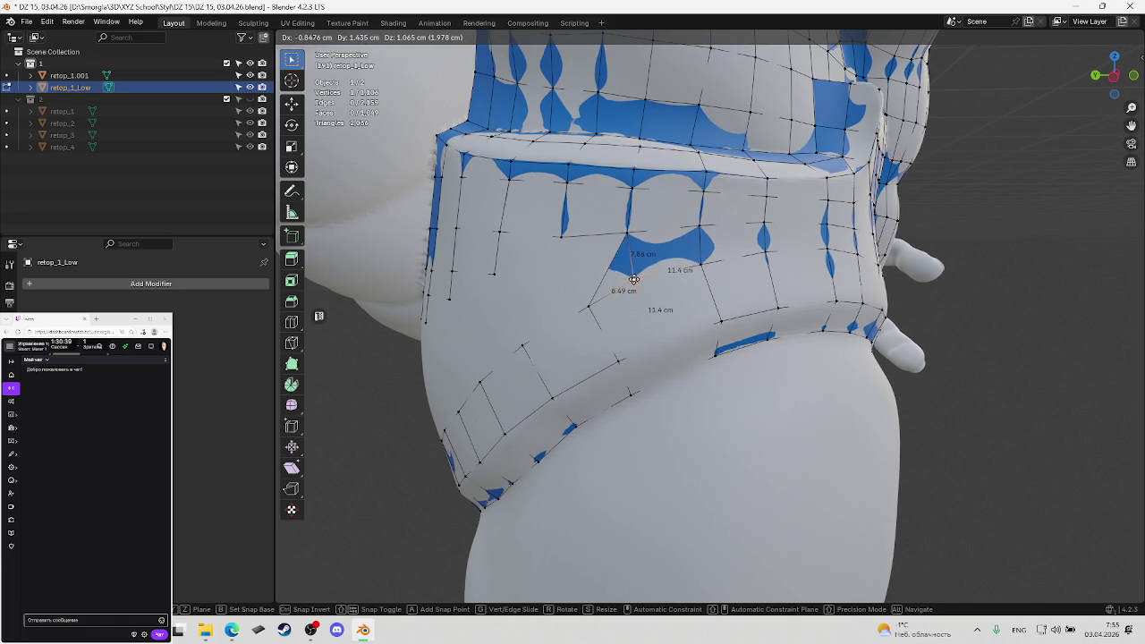
click(633, 279)
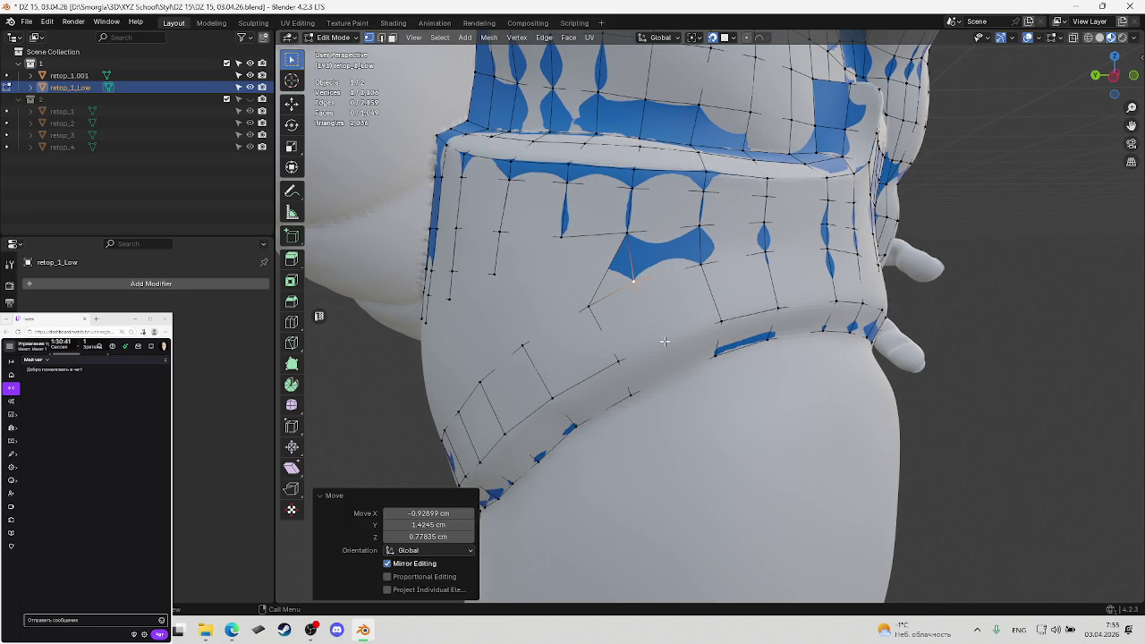
click(664, 344)
key(g)
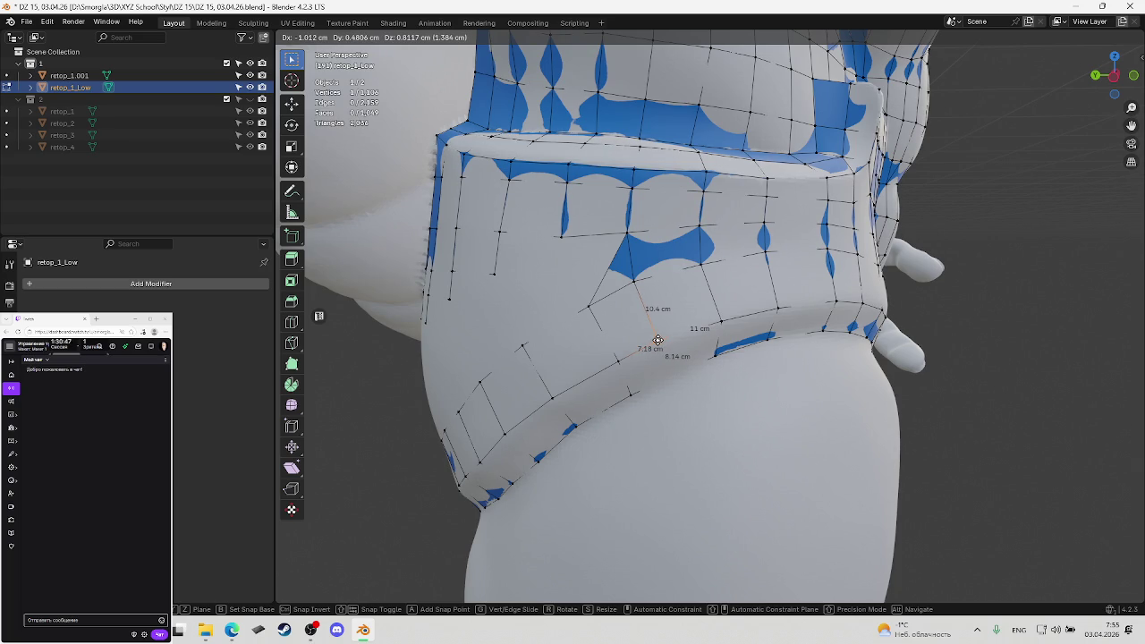
click(658, 340)
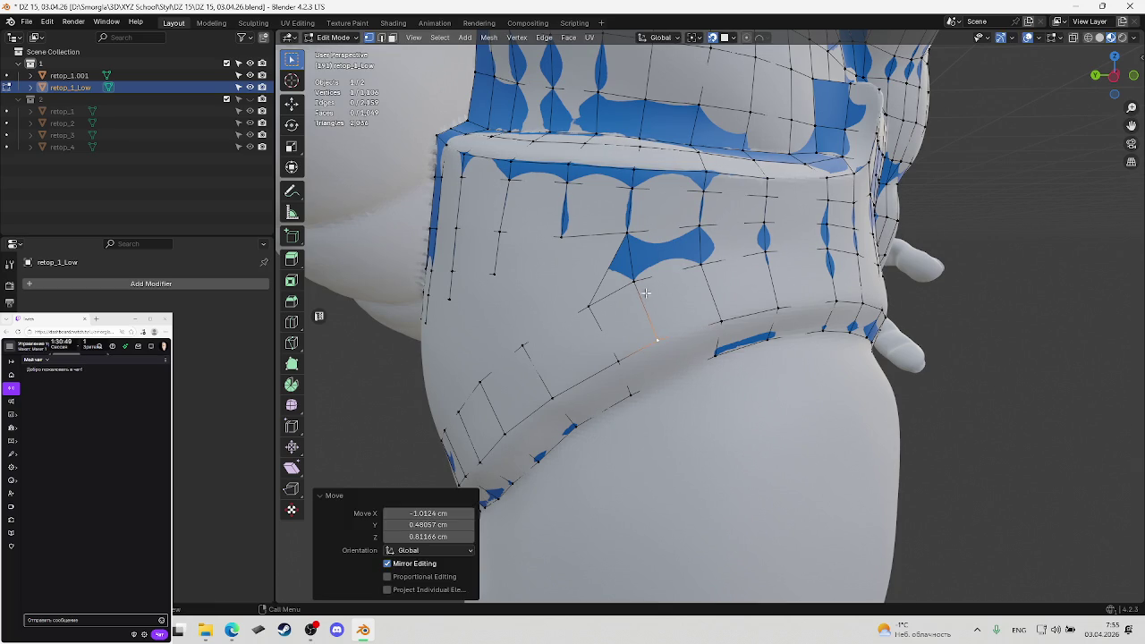
Adjust another cut vertex and a lower band-edge vertex, saving the file
click(633, 280)
key(g)
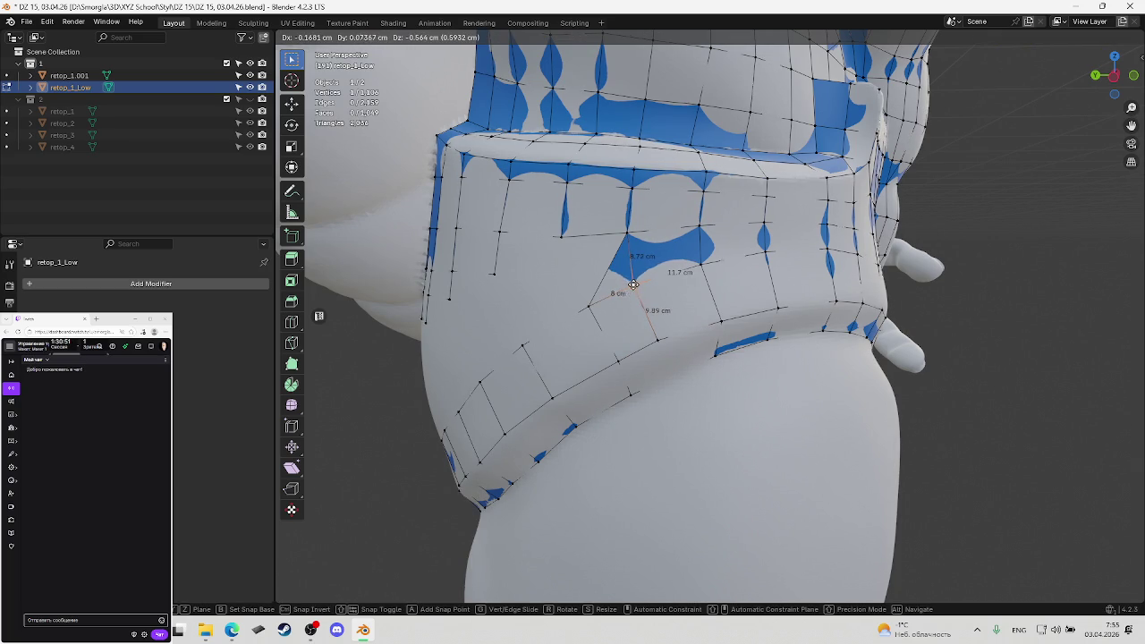
click(633, 284)
mouse_move(645, 296)
middle_down()
mouse_move(664, 309)
mouse_move(675, 373)
middle_up()
key(ctrl+s)
click(674, 373)
key(g)
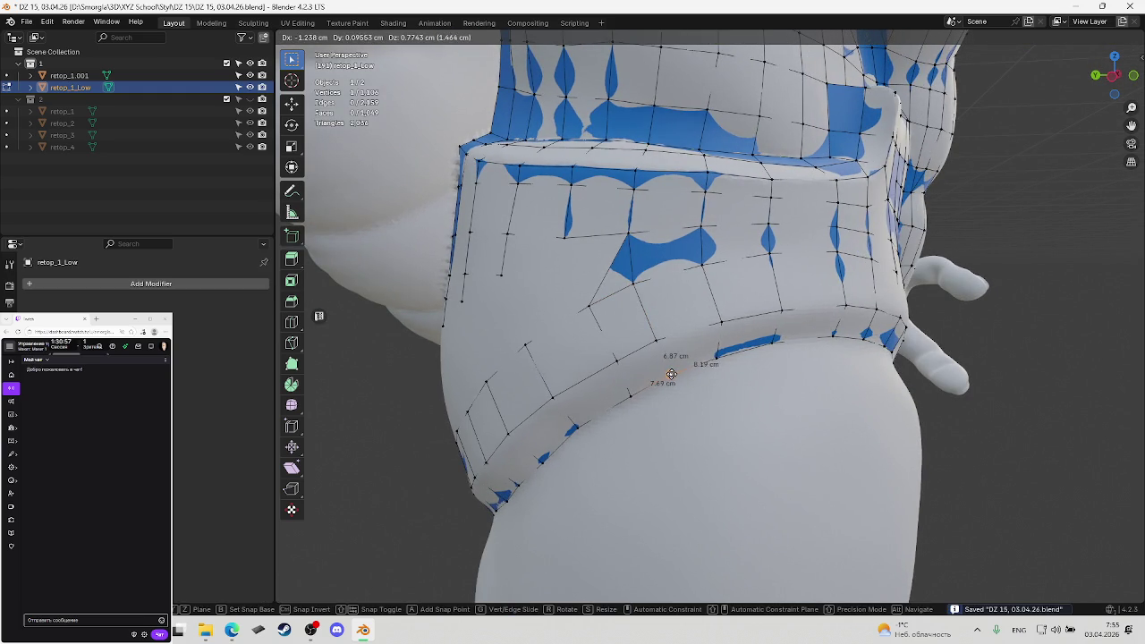
click(666, 375)
mouse_move(667, 375)
middle_down()
mouse_move(685, 369)
mouse_move(684, 349)
mouse_move(703, 345)
mouse_move(717, 313)
middle_up()
key(ctrl+s)
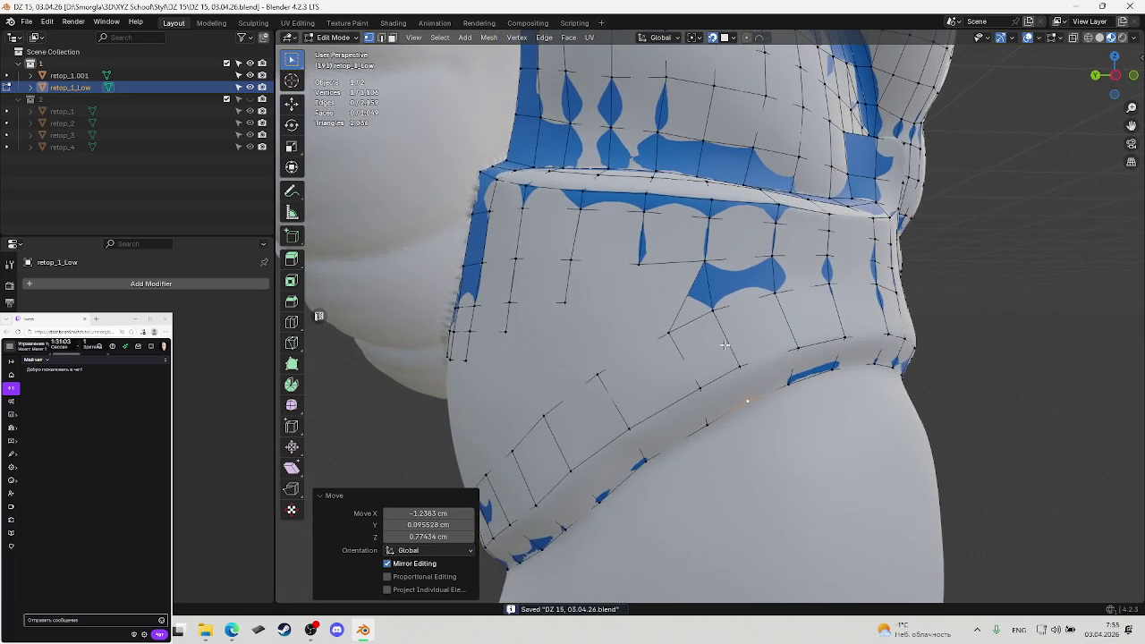
Move a belly band vertex down to follow the sculpt
click(642, 264)
middle_drag(642, 264, 648, 271)
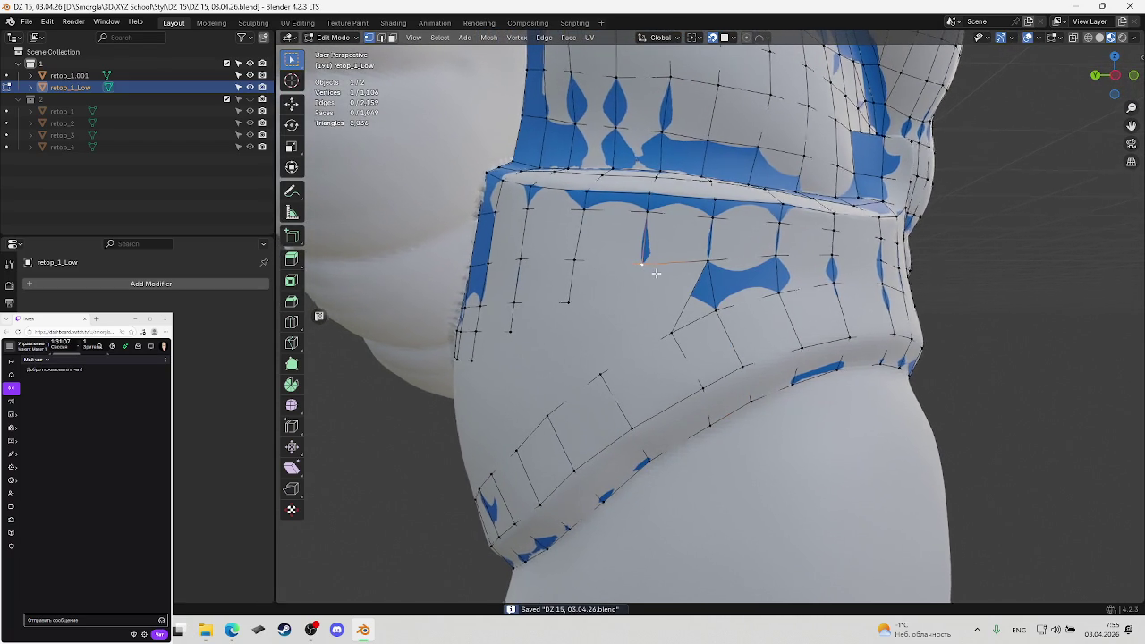
key(g)
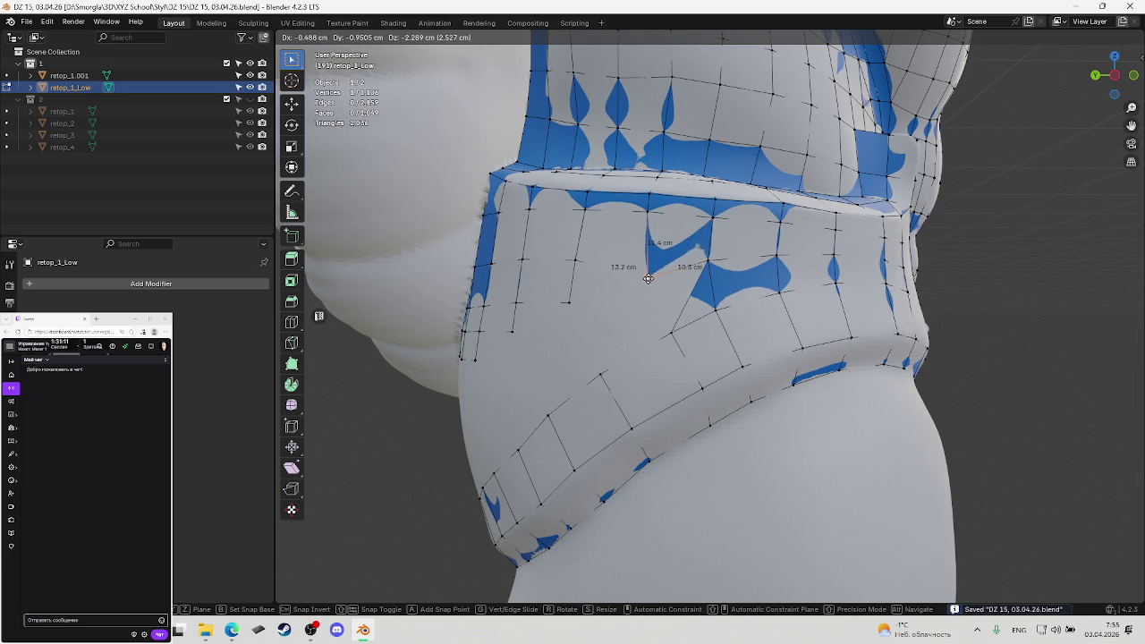
click(648, 279)
Dissolve an unwanted band edge and reconnect the vertices with a new edge
key(2)
click(688, 295)
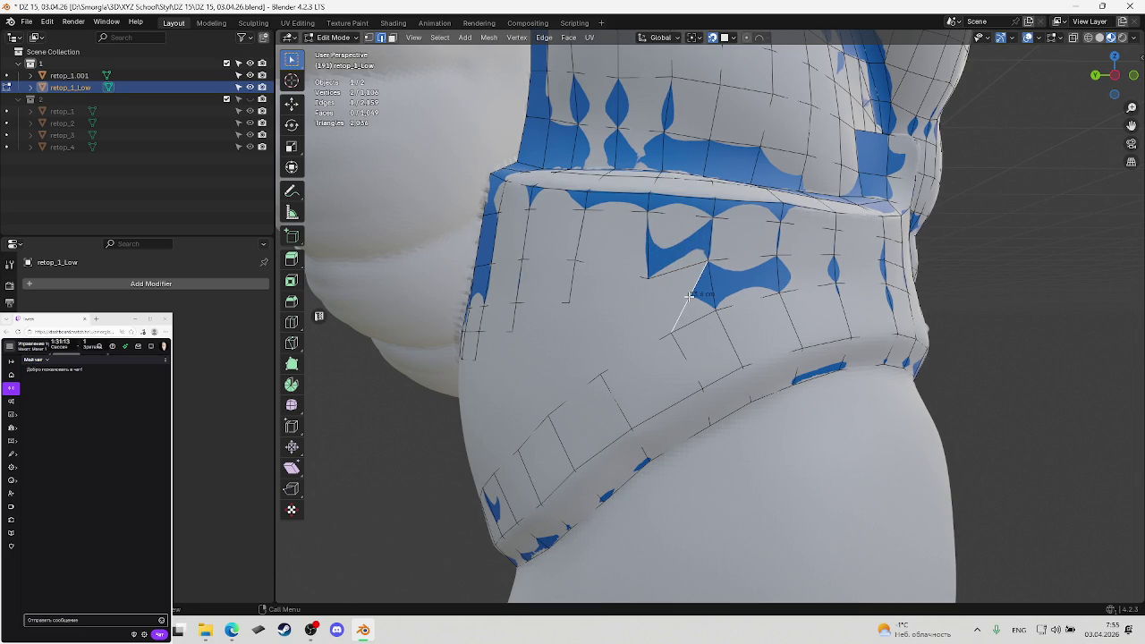
key(ctrl+x)
key(x)
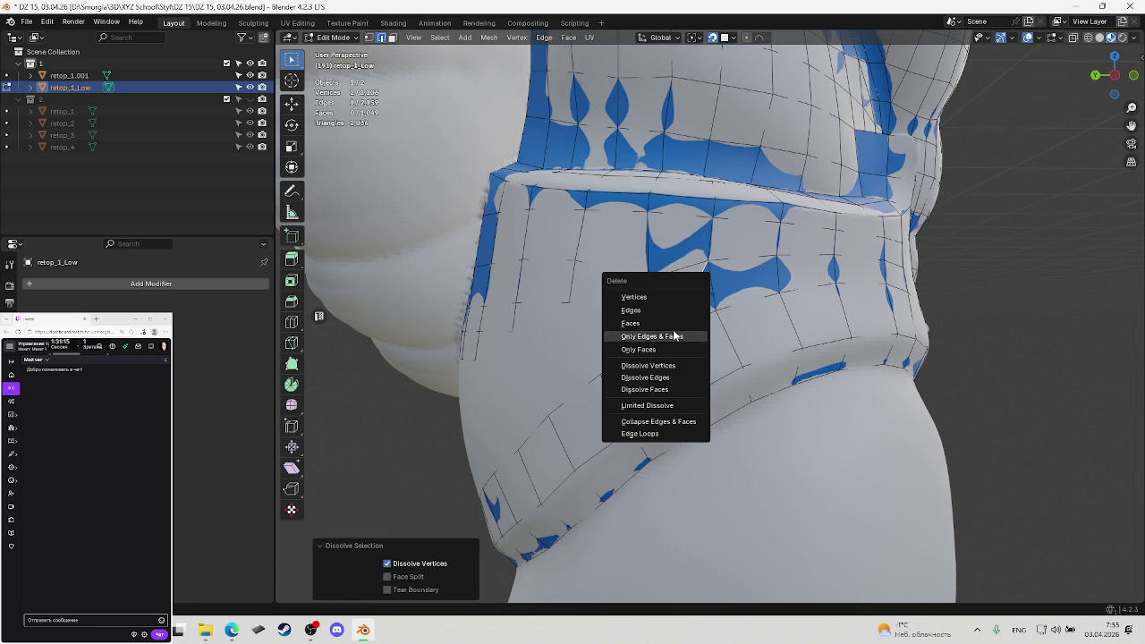
click(672, 335)
key(1)
ctrl+click(671, 330)
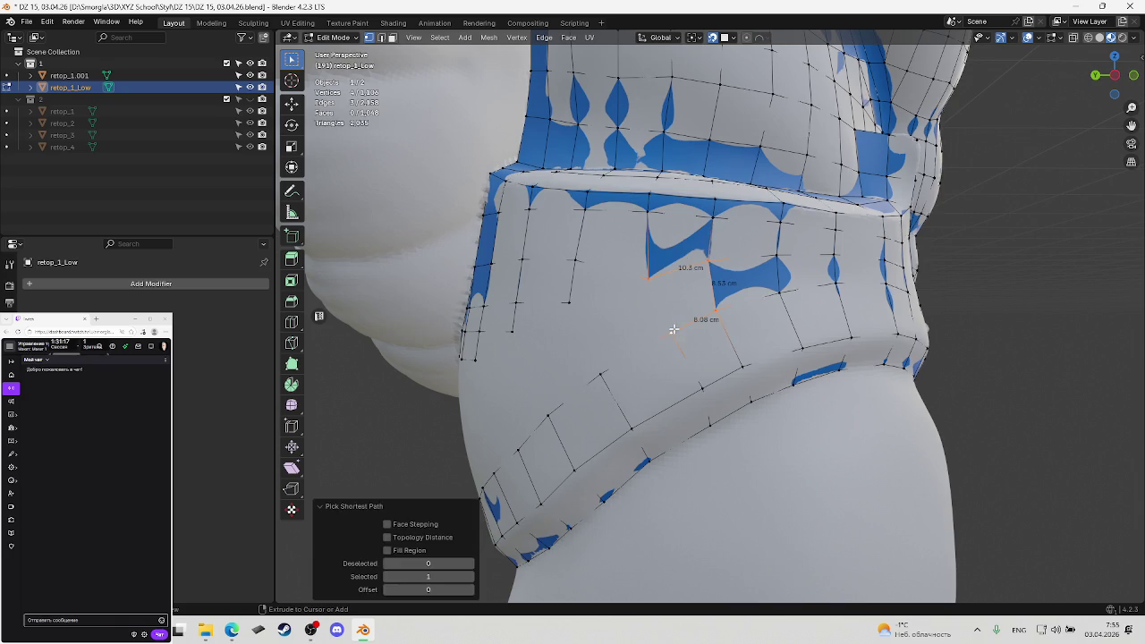
key(j)
key(ctrl+s)
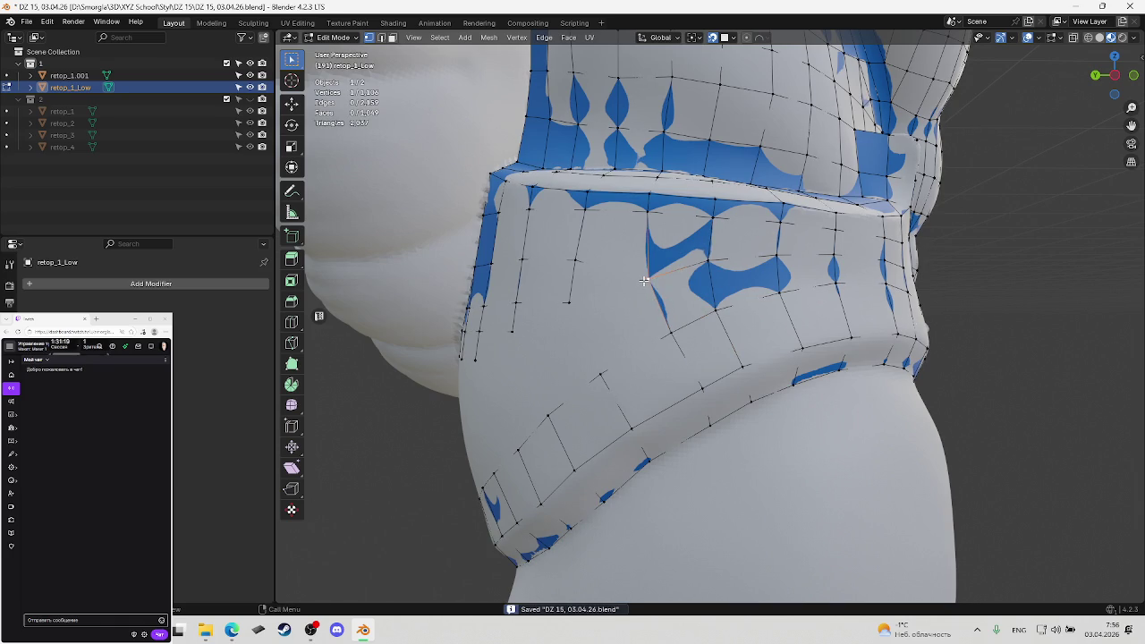
Reposition the reconnected vertex onto the belly surface and save
key(g)
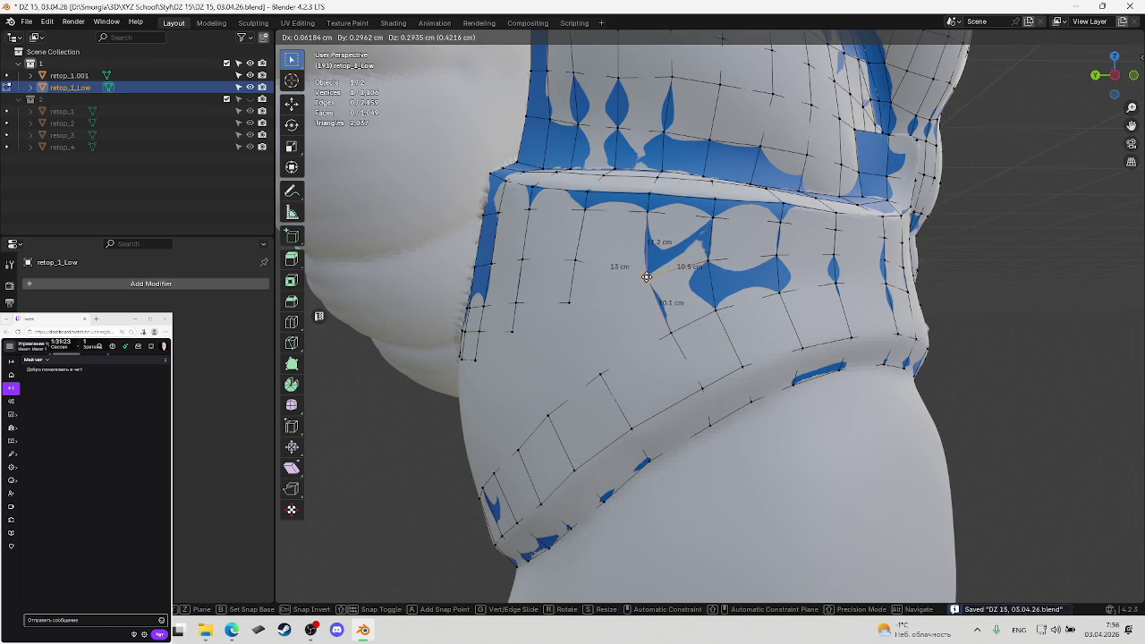
click(645, 277)
mouse_move(645, 279)
middle_down()
mouse_move(626, 296)
mouse_move(661, 299)
middle_up()
key(ctrl+s)
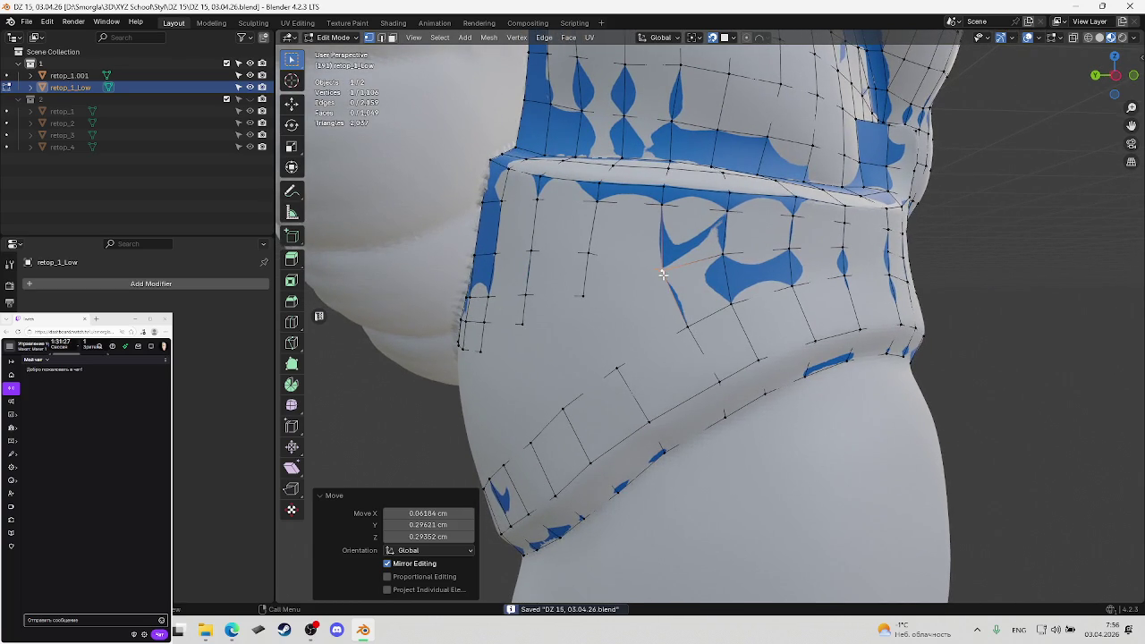
key(g)
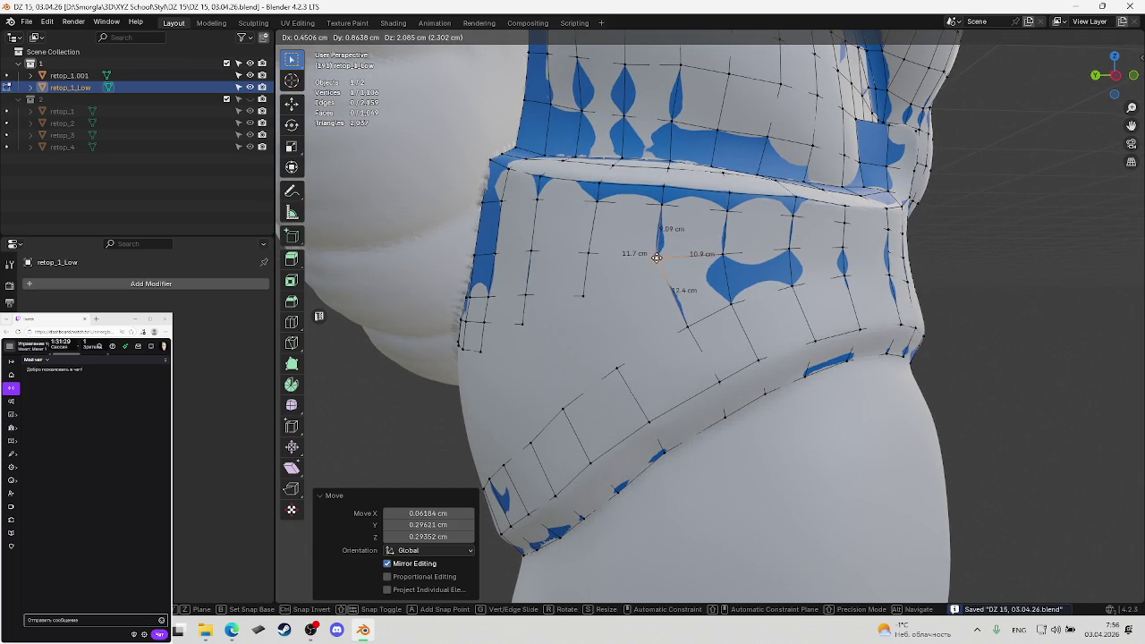
click(657, 258)
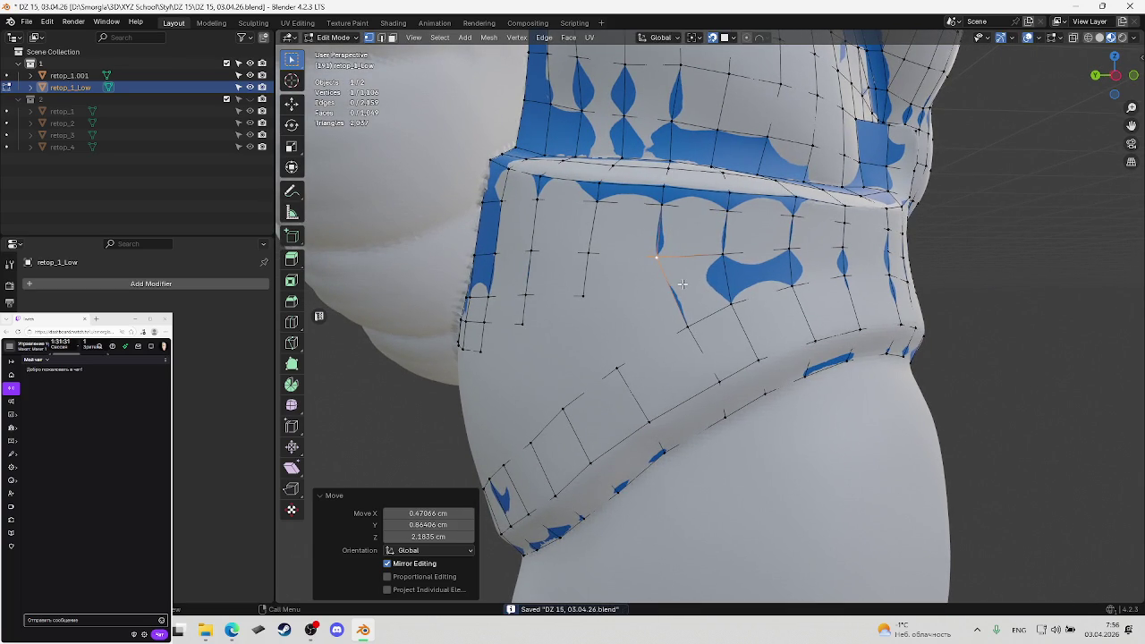
middle_drag(681, 284, 695, 277)
Knife-cut a new edge to the right-hand edge and place its vertex on the sculpt
key(k)
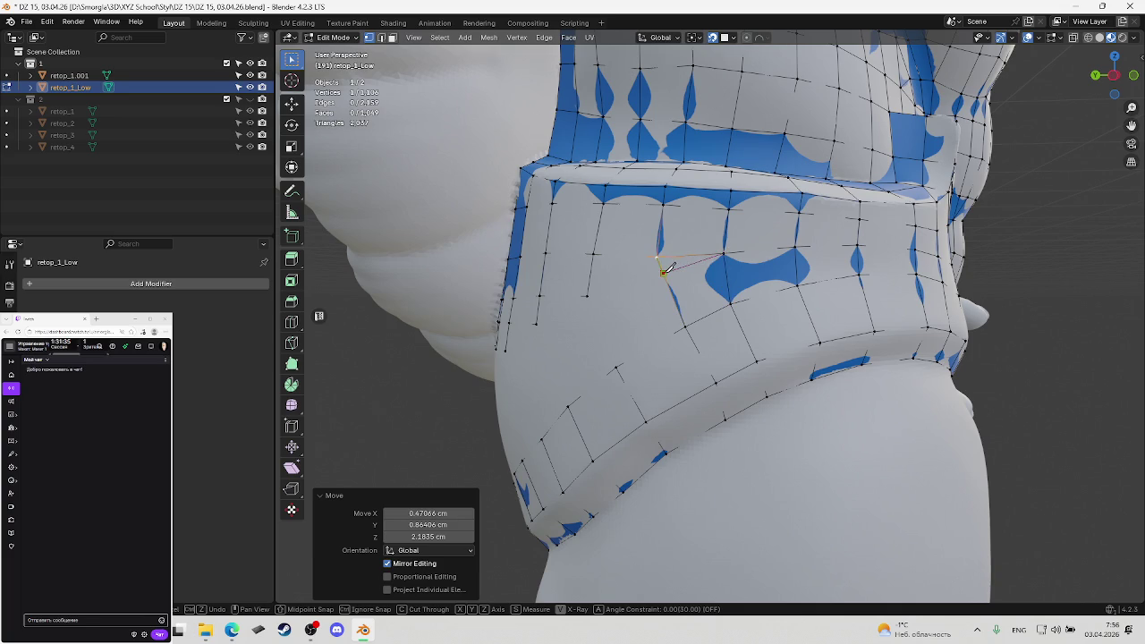
click(662, 265)
key(Return)
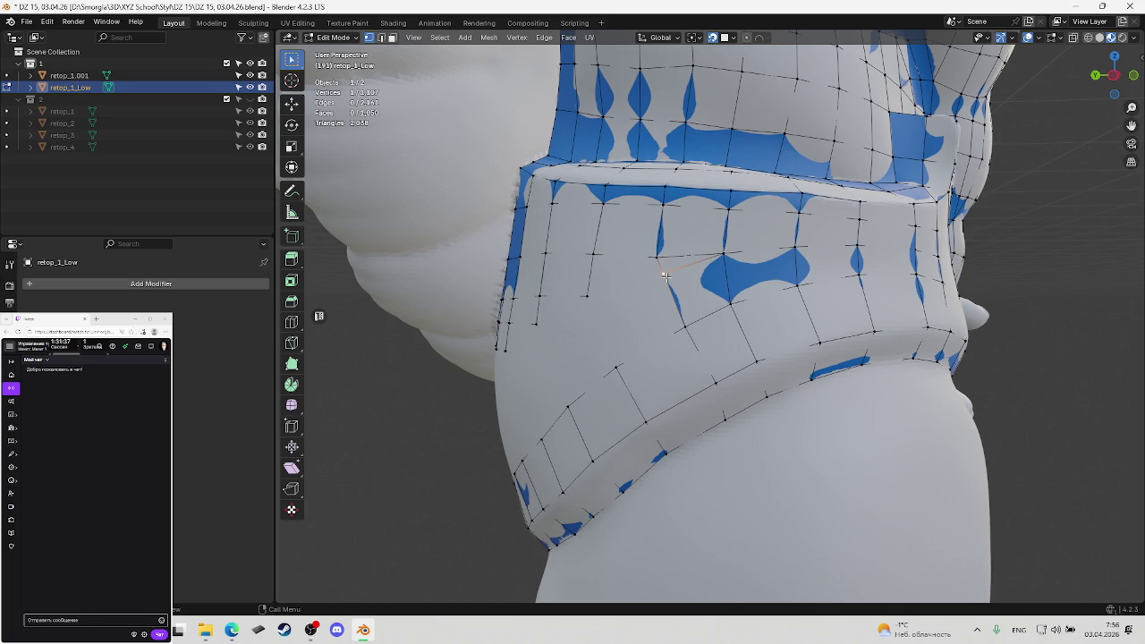
key(g)
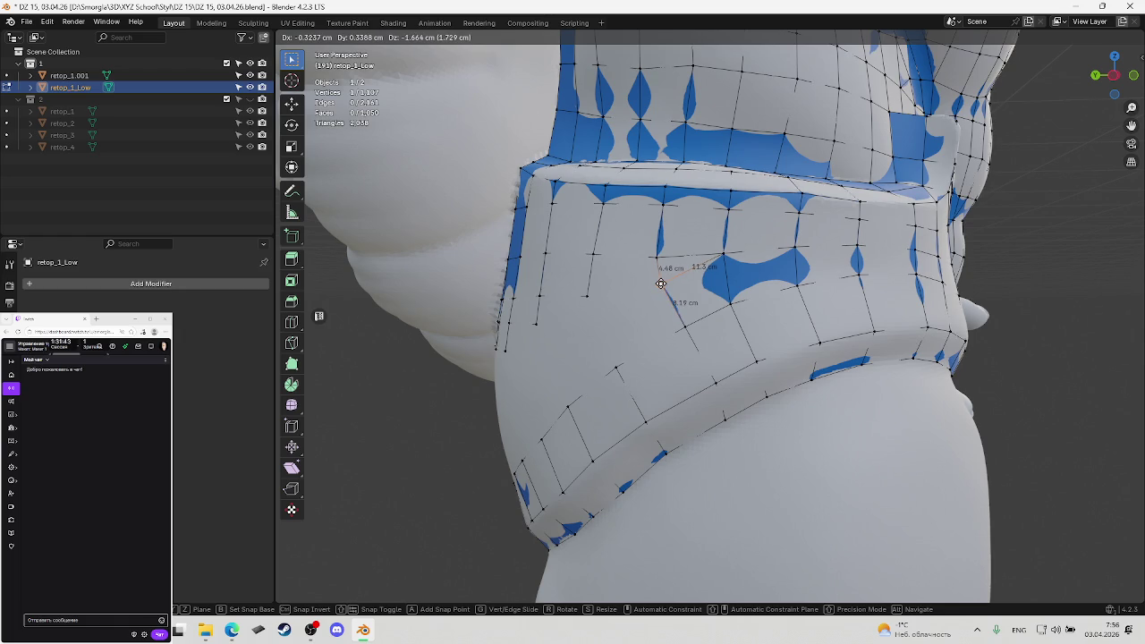
click(660, 285)
mouse_move(659, 286)
middle_down()
mouse_move(672, 285)
mouse_move(666, 270)
middle_up()
key(ctrl+s)
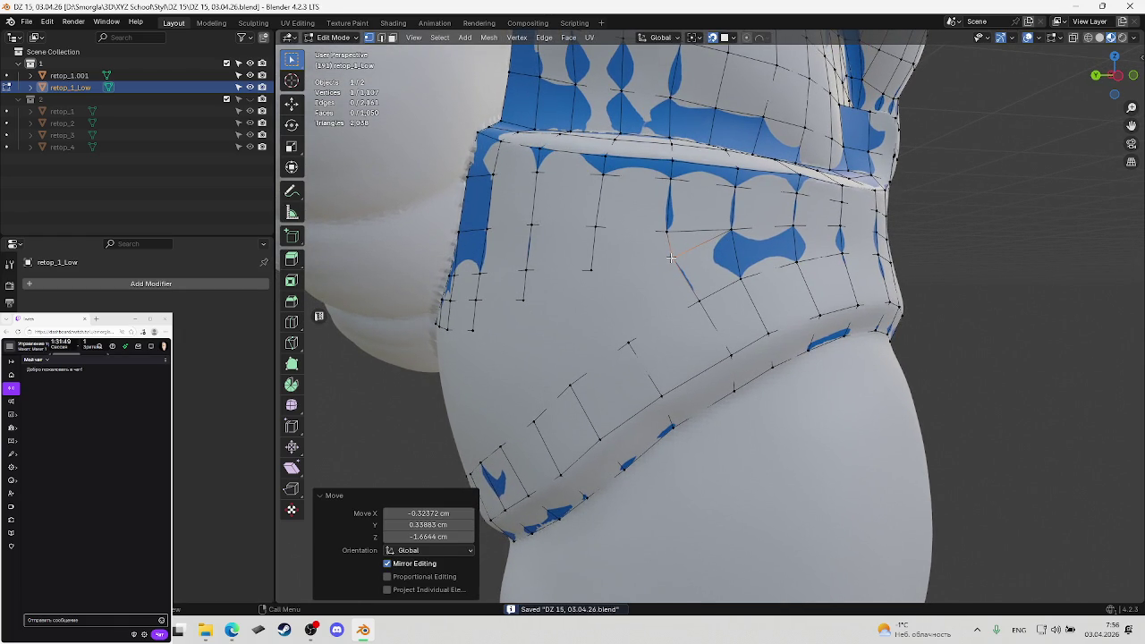
Fine-tune the vertex position with several small moves and save
key(g)
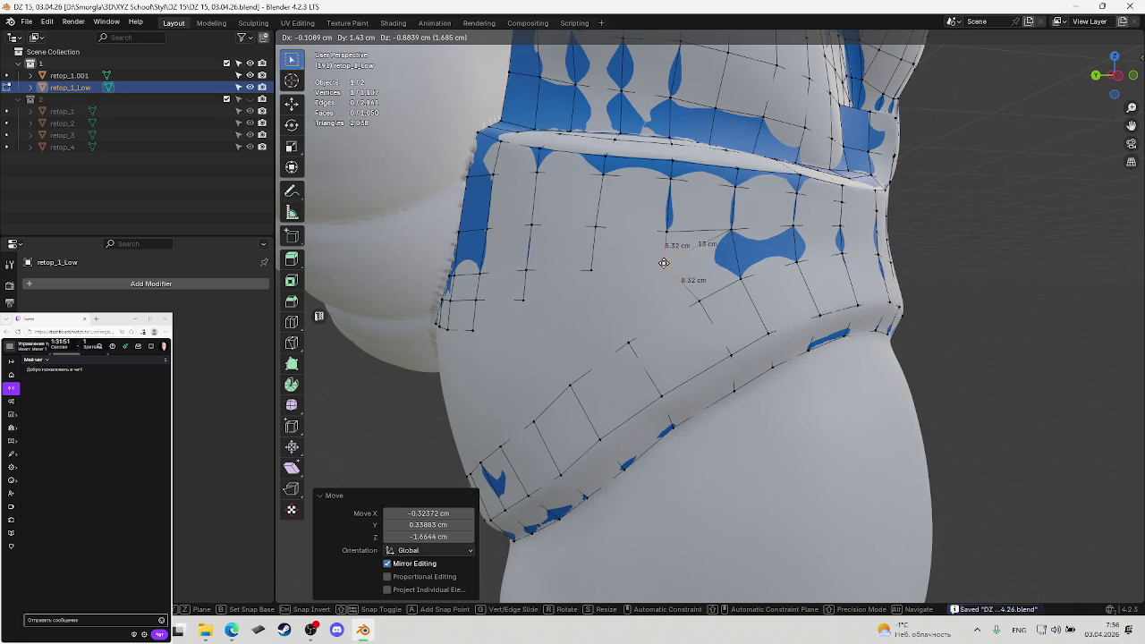
click(664, 262)
key(g)
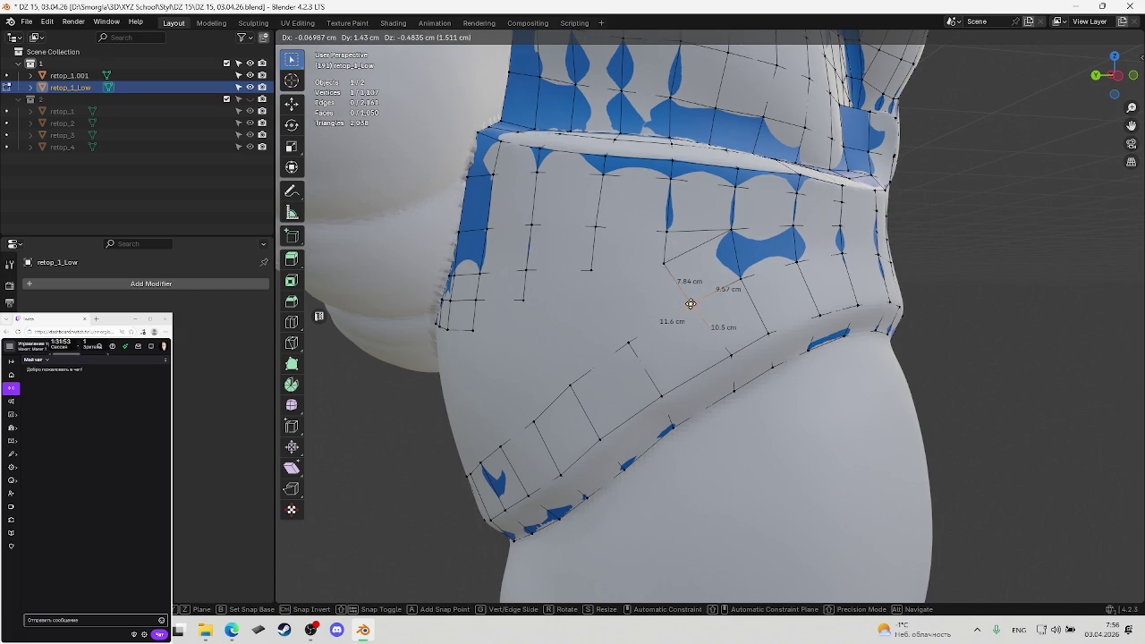
click(689, 305)
key(g)
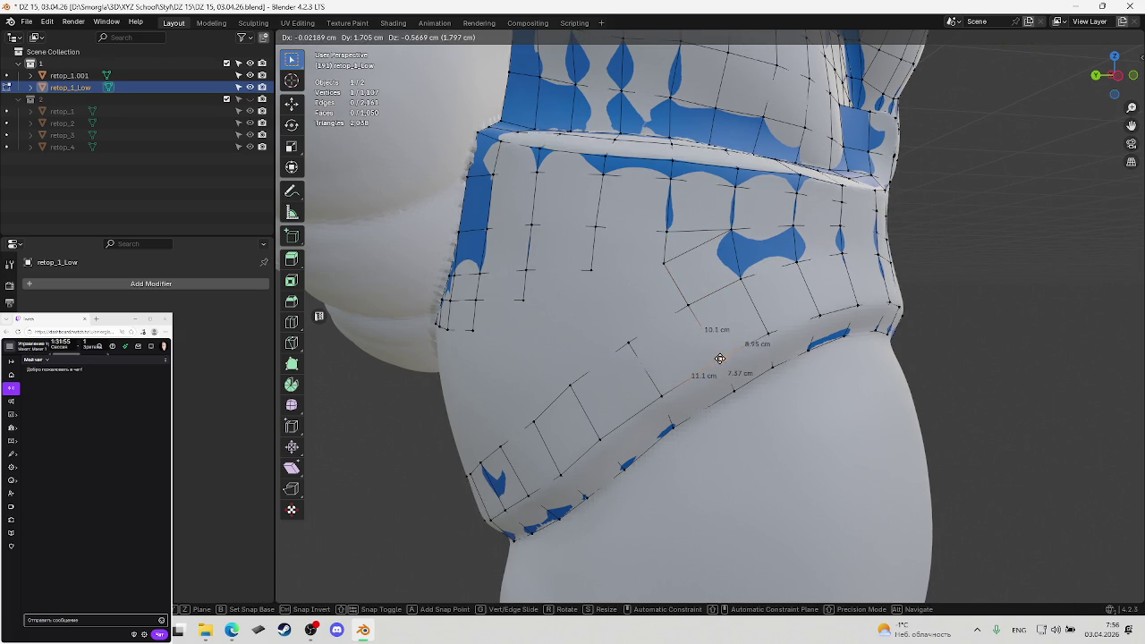
click(720, 359)
middle_drag(706, 357, 697, 331)
key(ctrl+s)
Extrude a new vertex from the belly grid and fill a face with it
click(600, 271)
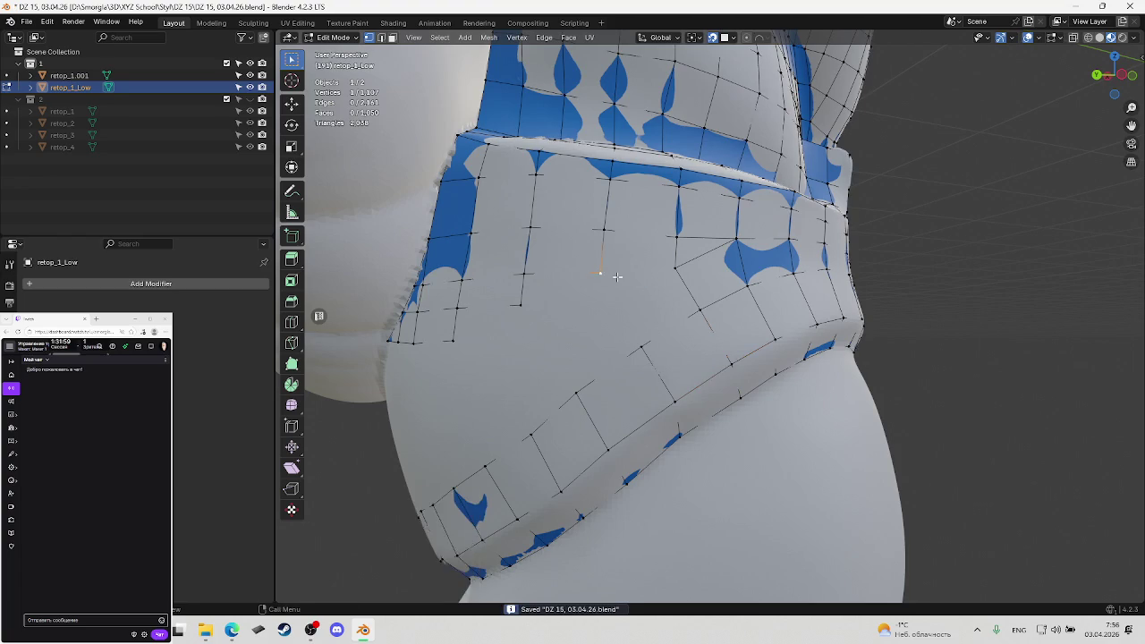
middle_drag(608, 269, 645, 274)
ctrl+click(675, 262)
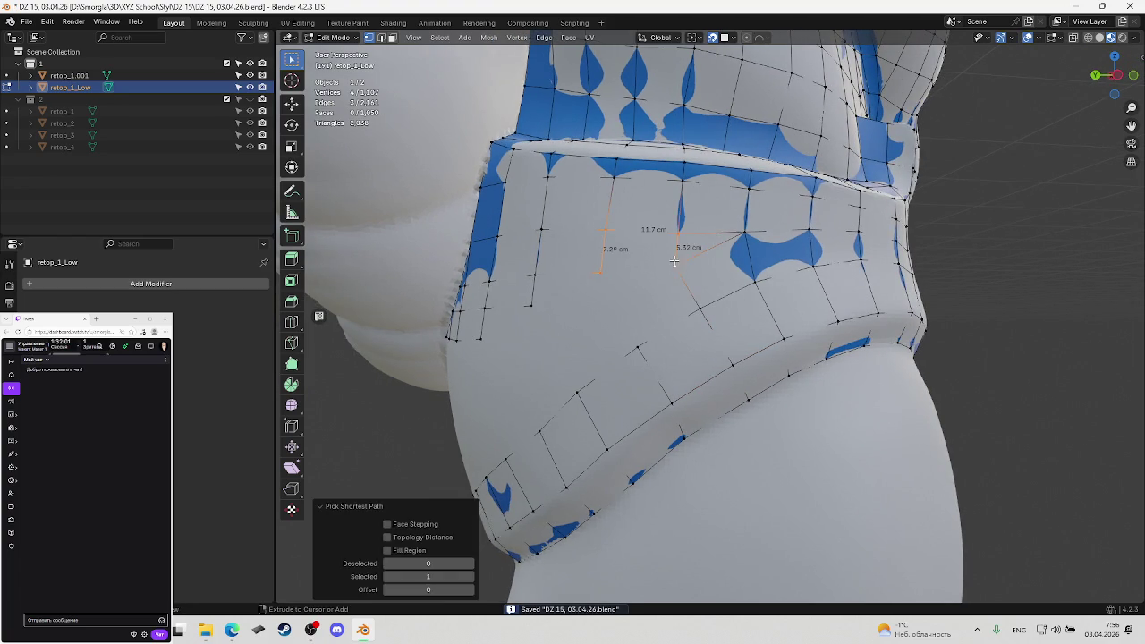
click(664, 267)
key(ctrl+s)
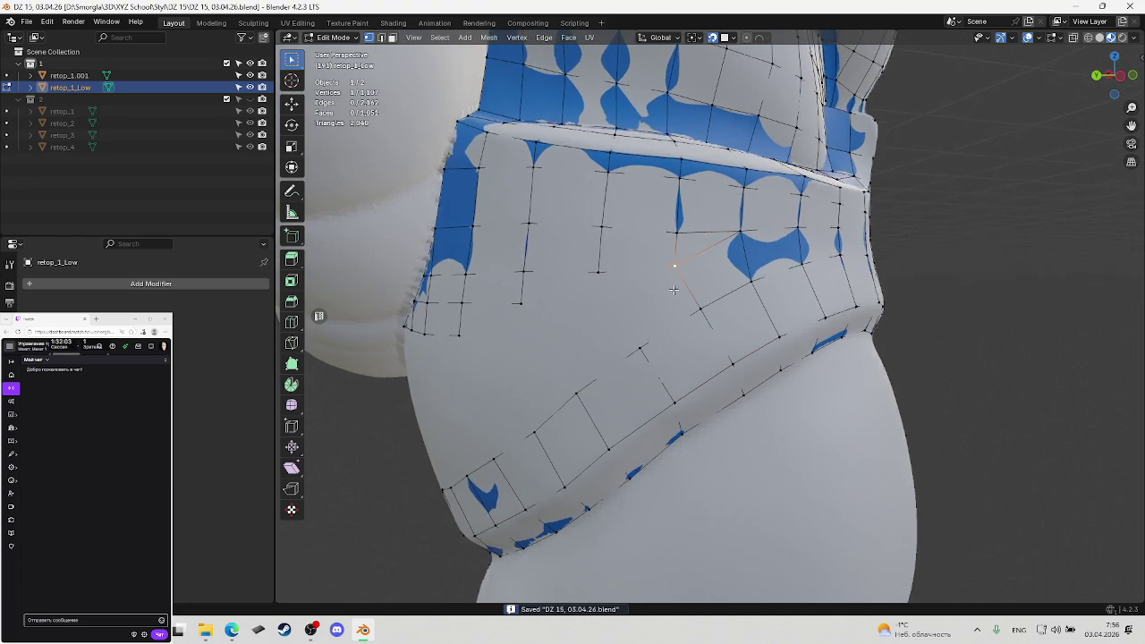
mouse_move(658, 286)
middle_down()
mouse_move(674, 271)
mouse_move(664, 273)
mouse_move(674, 282)
middle_up()
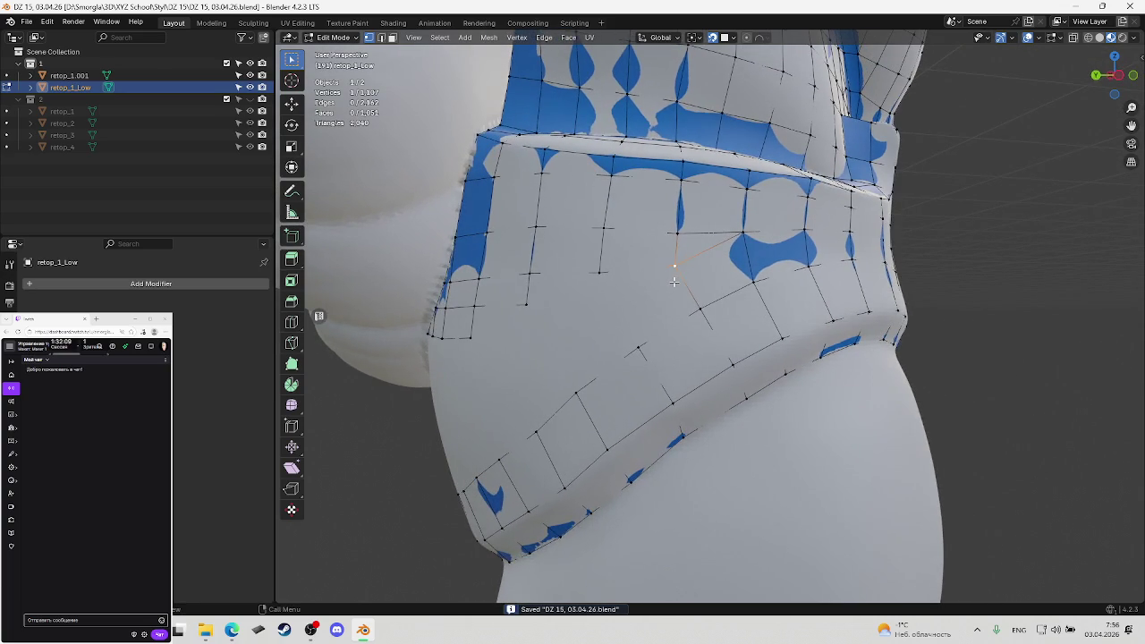
key(e)
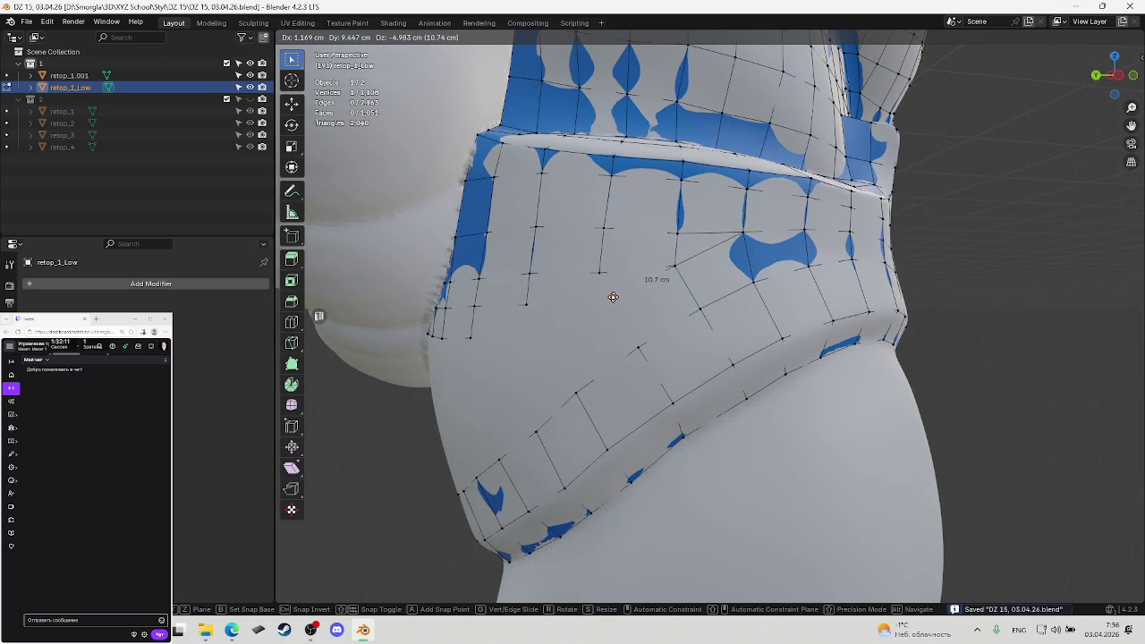
click(616, 300)
key(f)
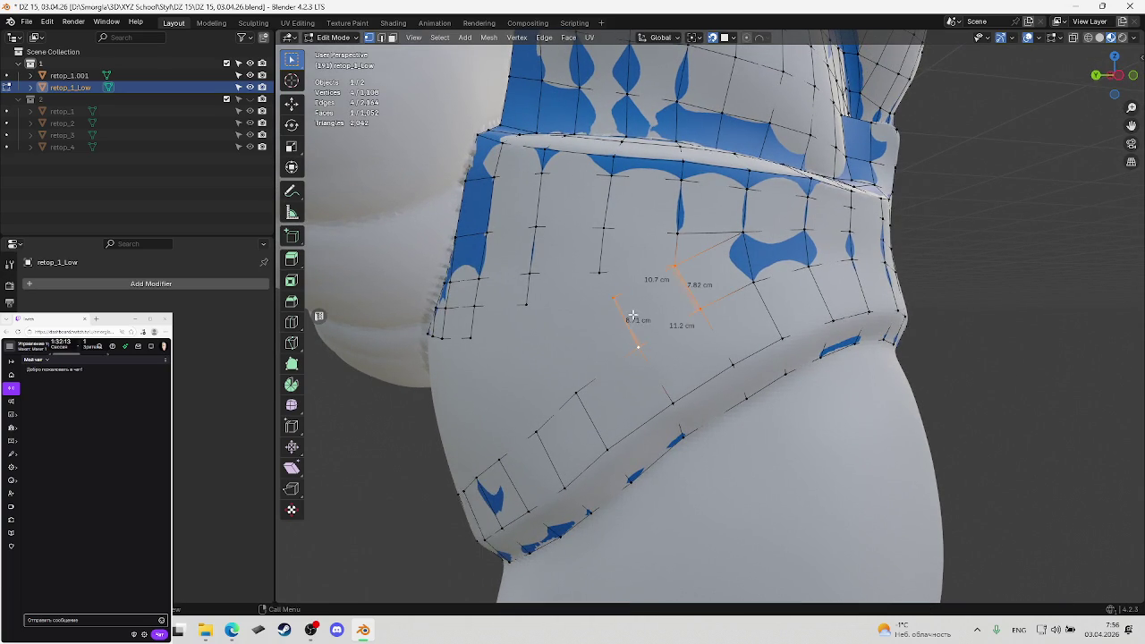
Reposition the new vertex onto the belly and save
key(g)
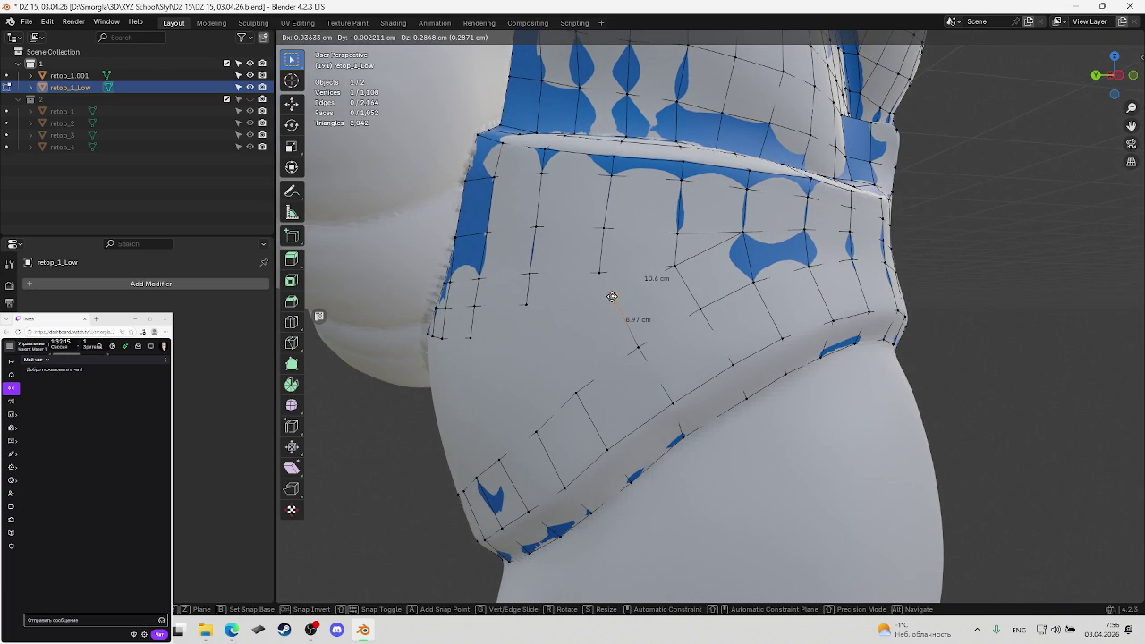
click(604, 303)
middle_drag(604, 302, 606, 305)
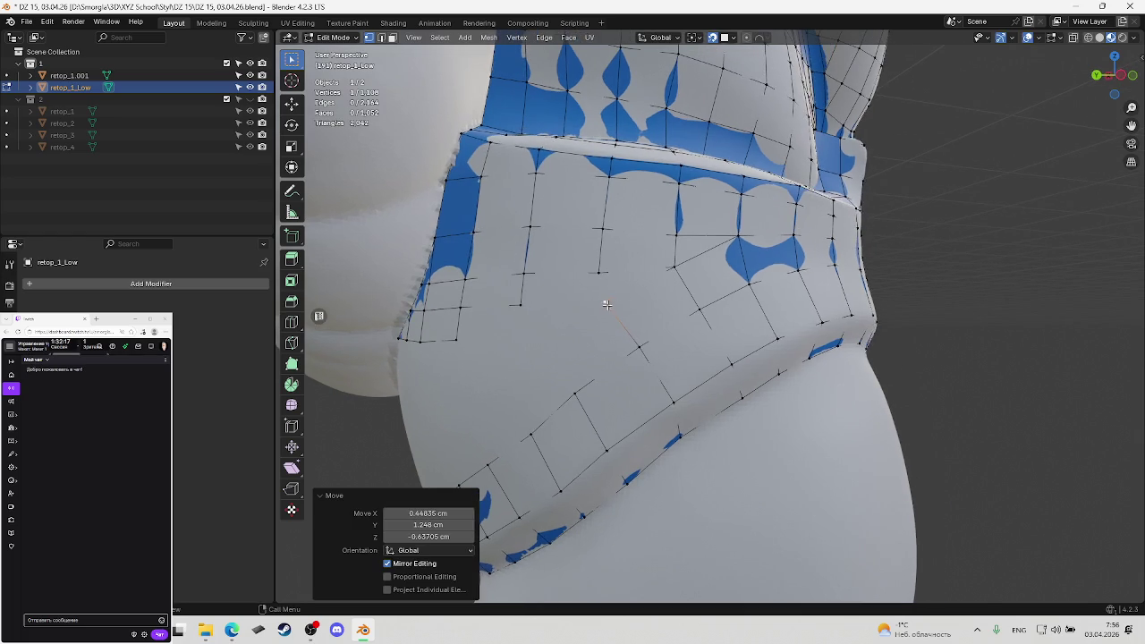
key(g)
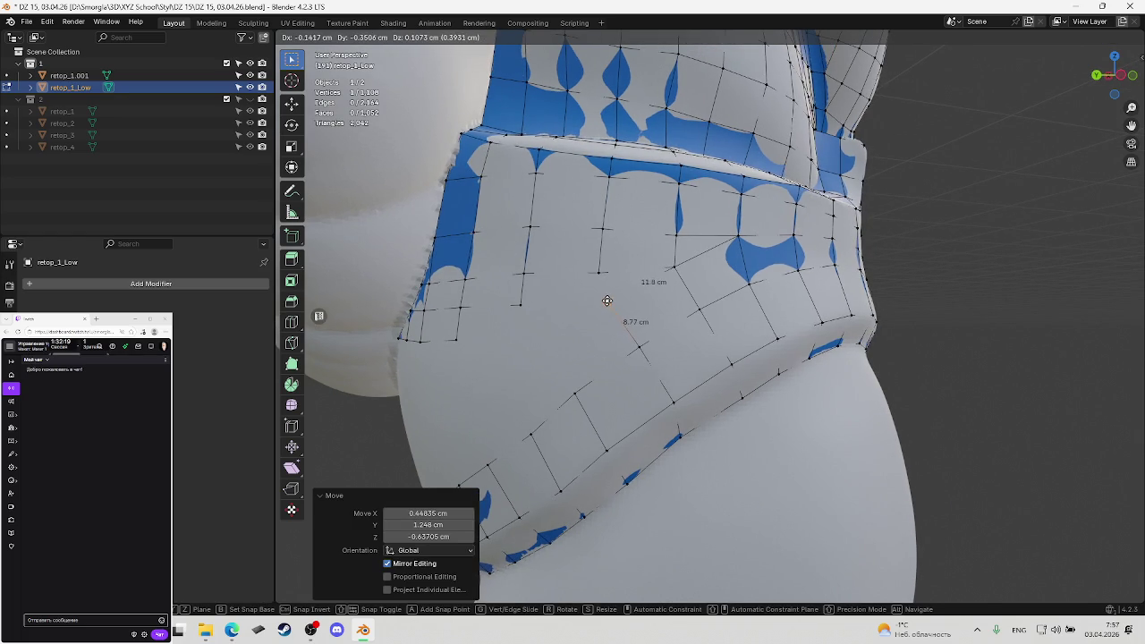
click(615, 320)
key(ctrl+s)
Join vertices, then extrude another vertex down the belly and fill a face
middle_drag(615, 321, 607, 280)
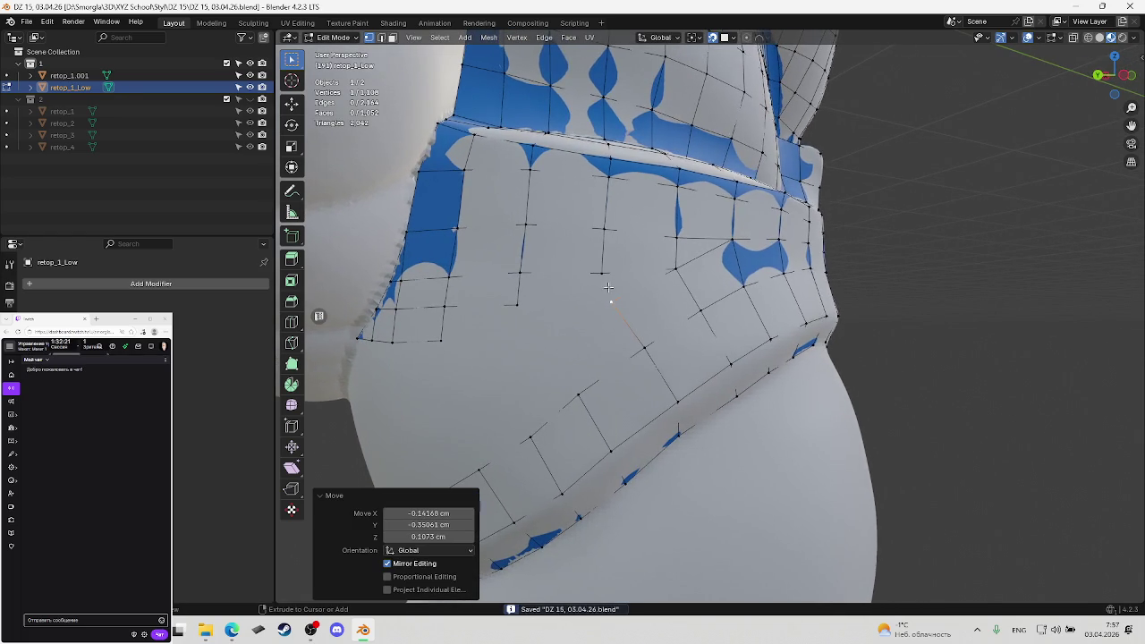
ctrl+click(608, 280)
key(j)
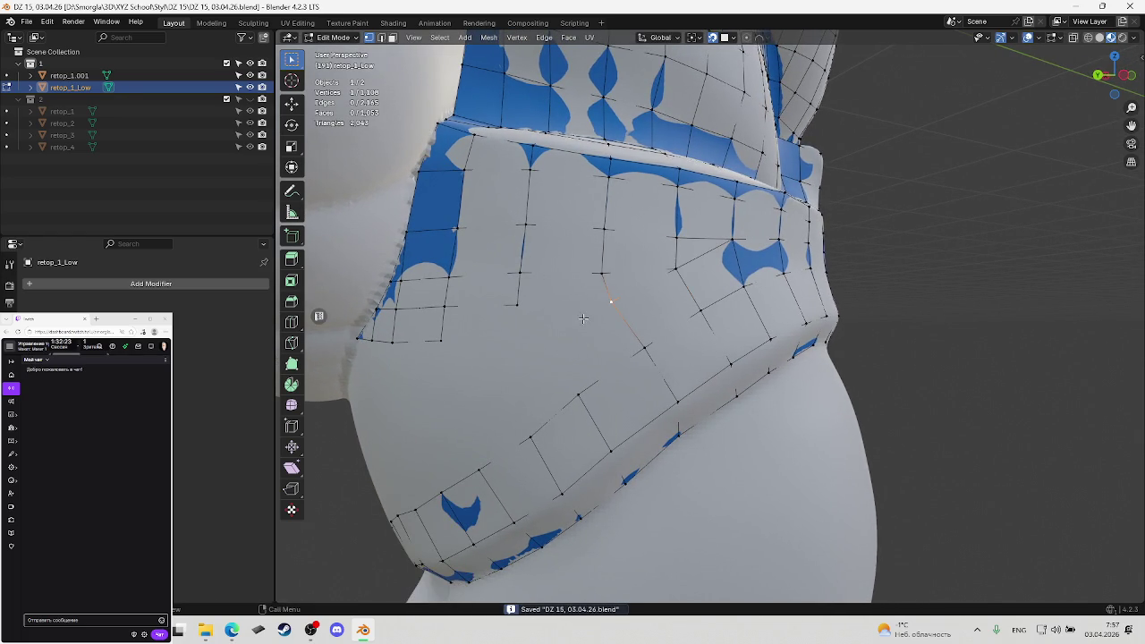
mouse_move(576, 320)
middle_down()
mouse_move(621, 316)
mouse_move(659, 228)
mouse_move(703, 253)
mouse_move(677, 276)
middle_up()
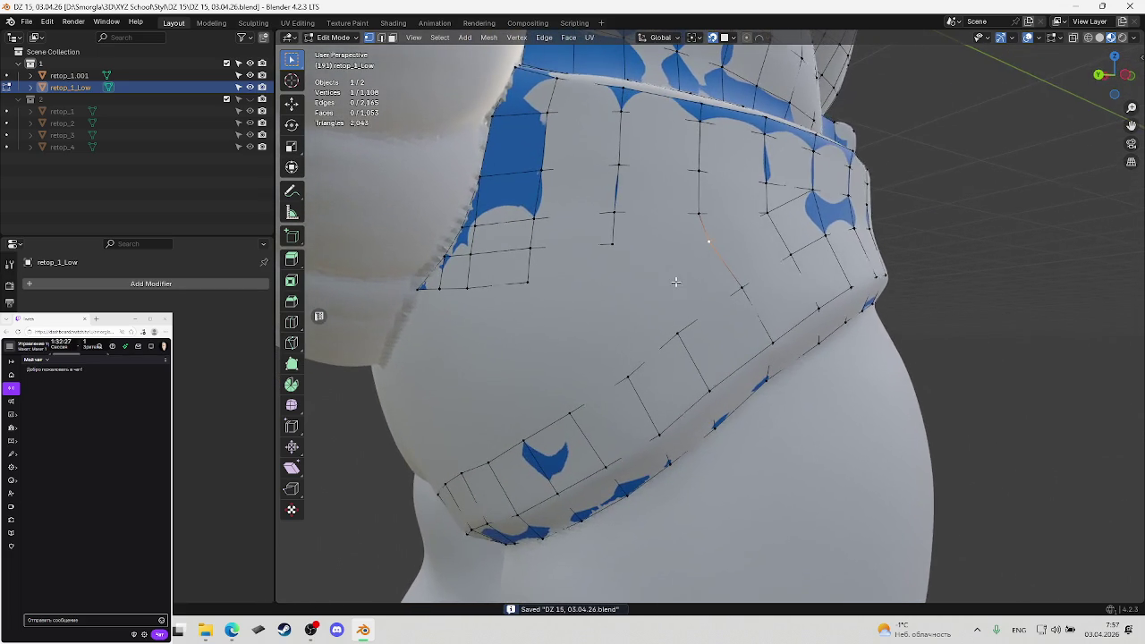
click(705, 246)
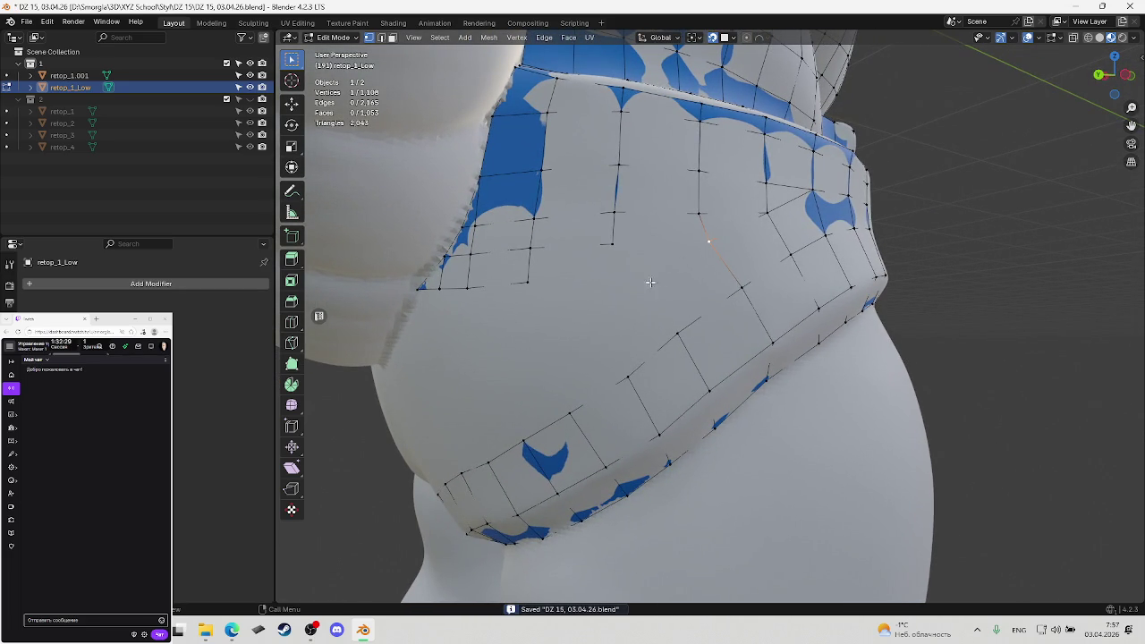
key(e)
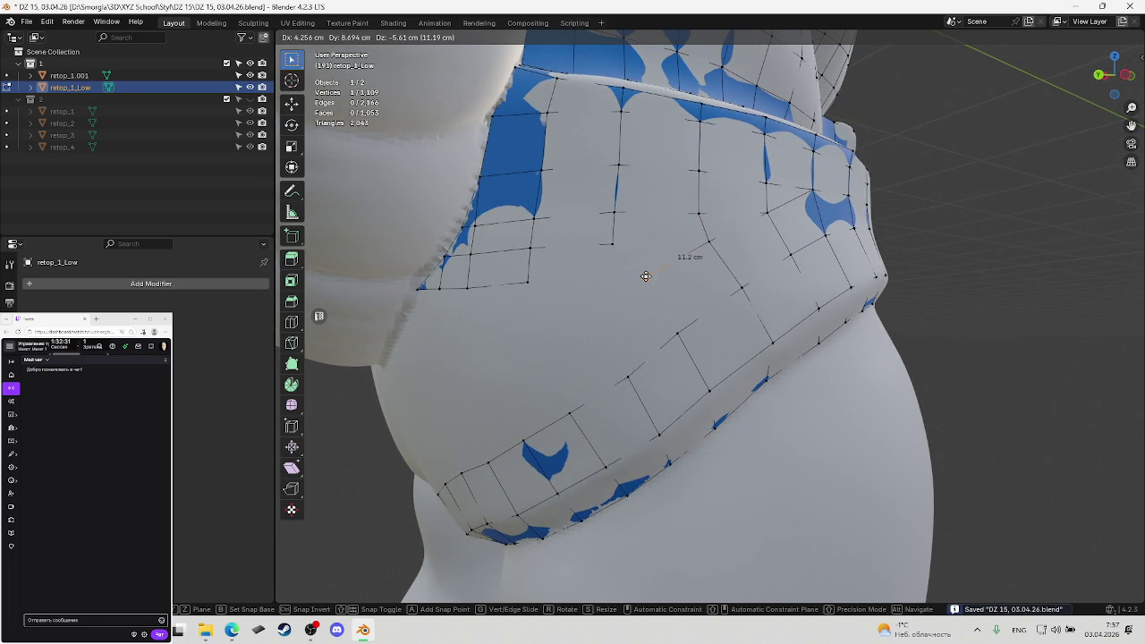
click(645, 276)
ctrl+click(678, 333)
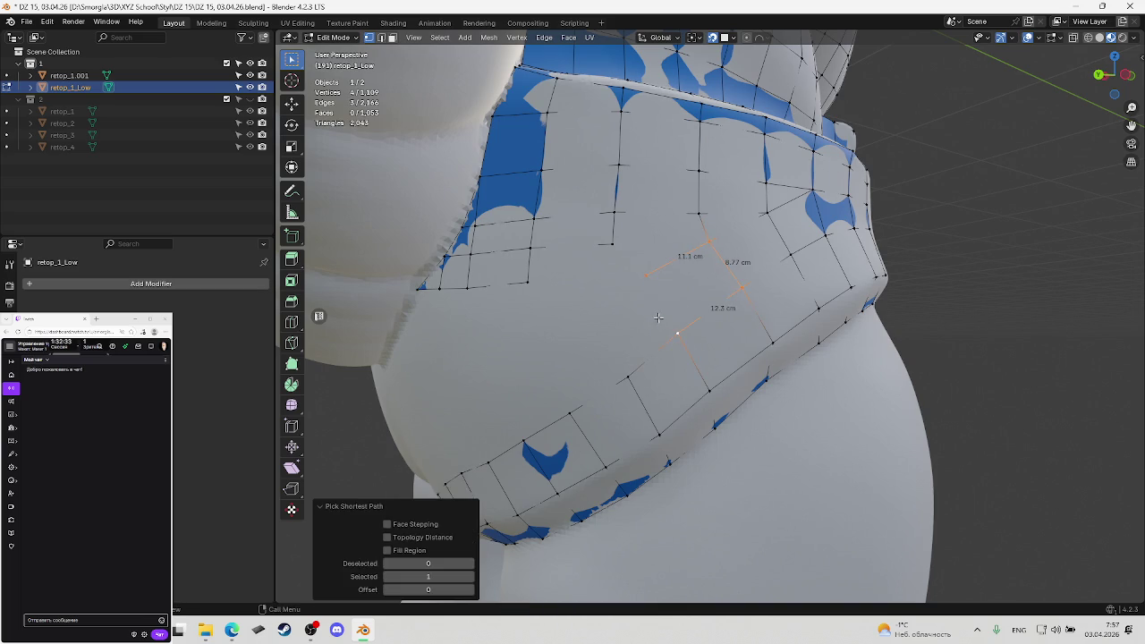
key(f)
key(alt+a)
Reposition the latest vertex, save, and select a stray belly vertex
key(g)
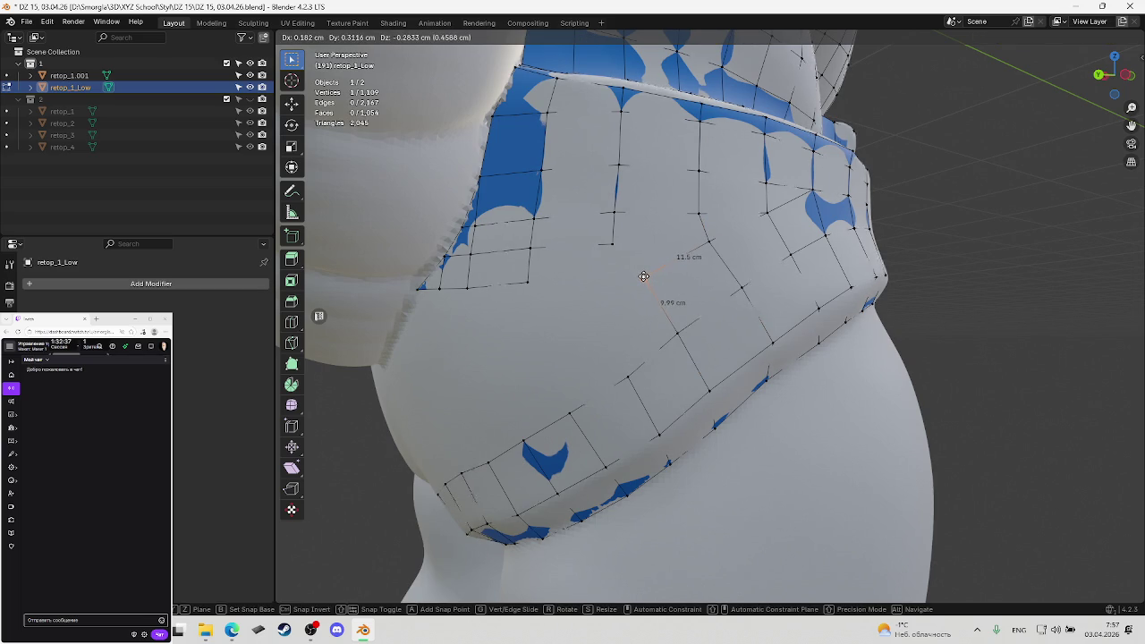
click(643, 278)
key(ctrl+s)
middle_drag(642, 286, 636, 254)
click(627, 244)
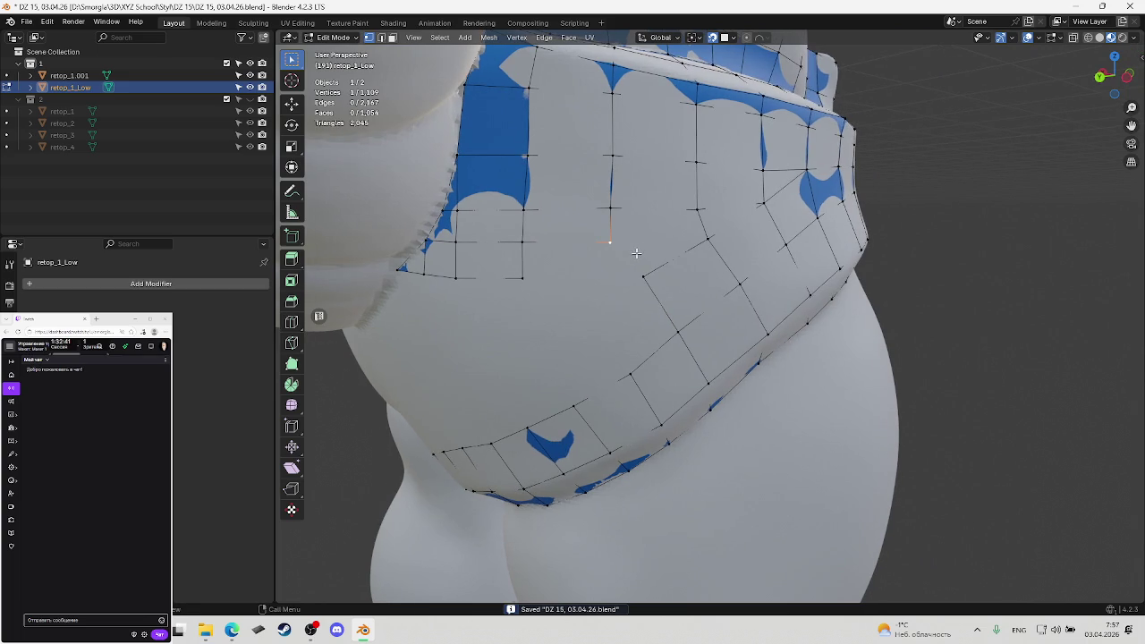
Delete the stray belly vertex, join two vertices with a new edge, and save
key(x)
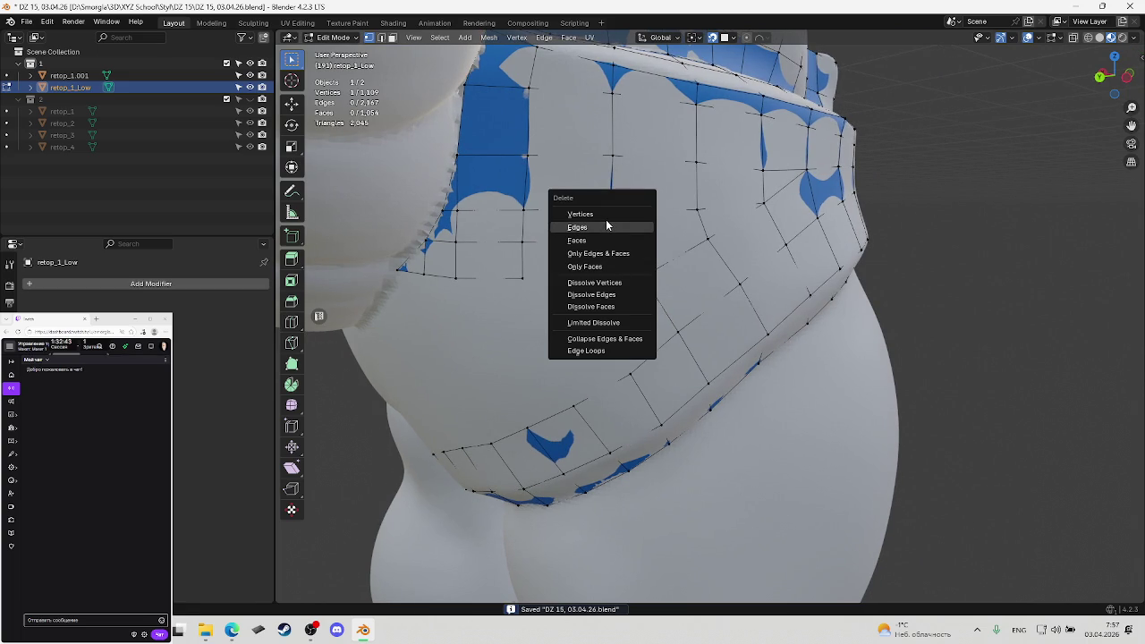
click(611, 216)
ctrl+click(639, 274)
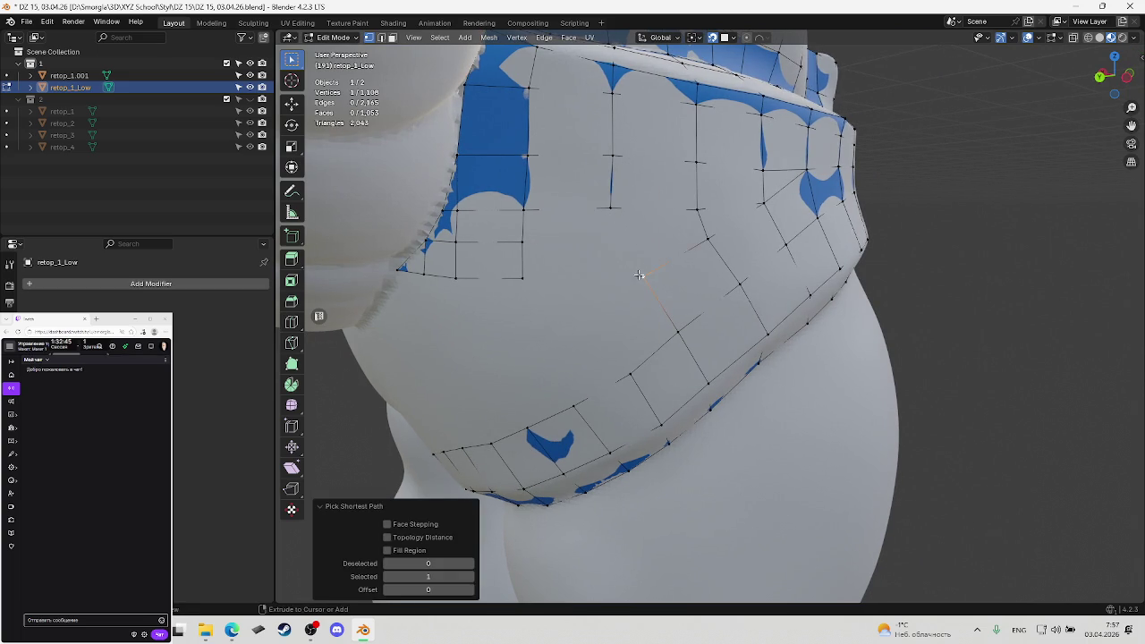
shift+click(611, 208)
key(j)
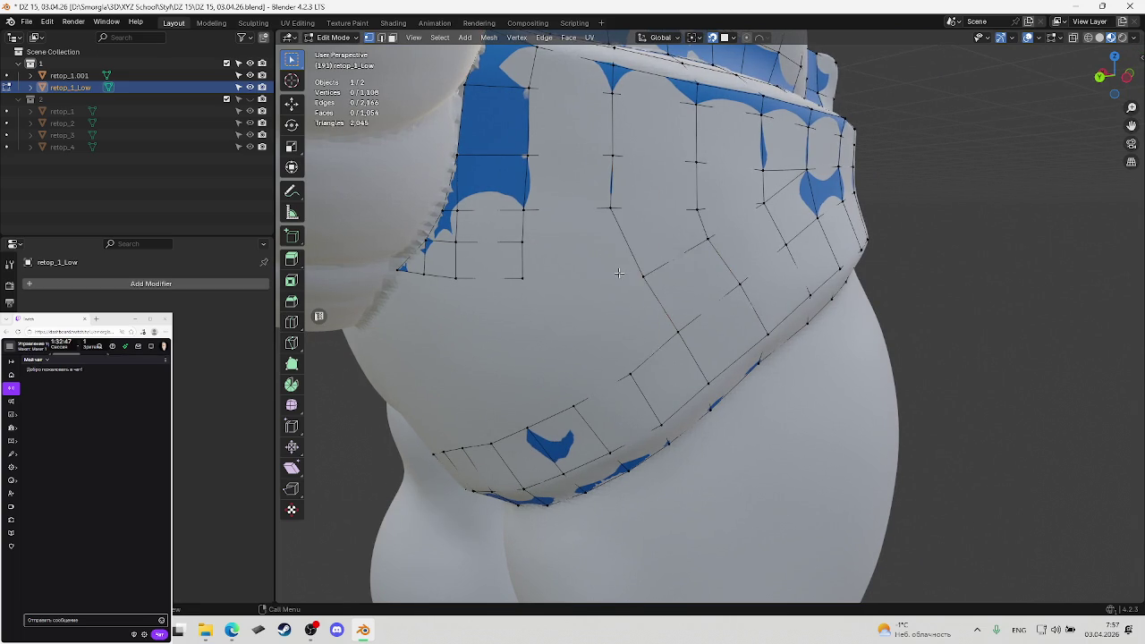
key(ctrl+s)
Try a knife cut across the belly face, cancel it, and reselect the earlier vertex
mouse_move(627, 264)
middle_down()
mouse_move(621, 256)
mouse_move(674, 267)
middle_up()
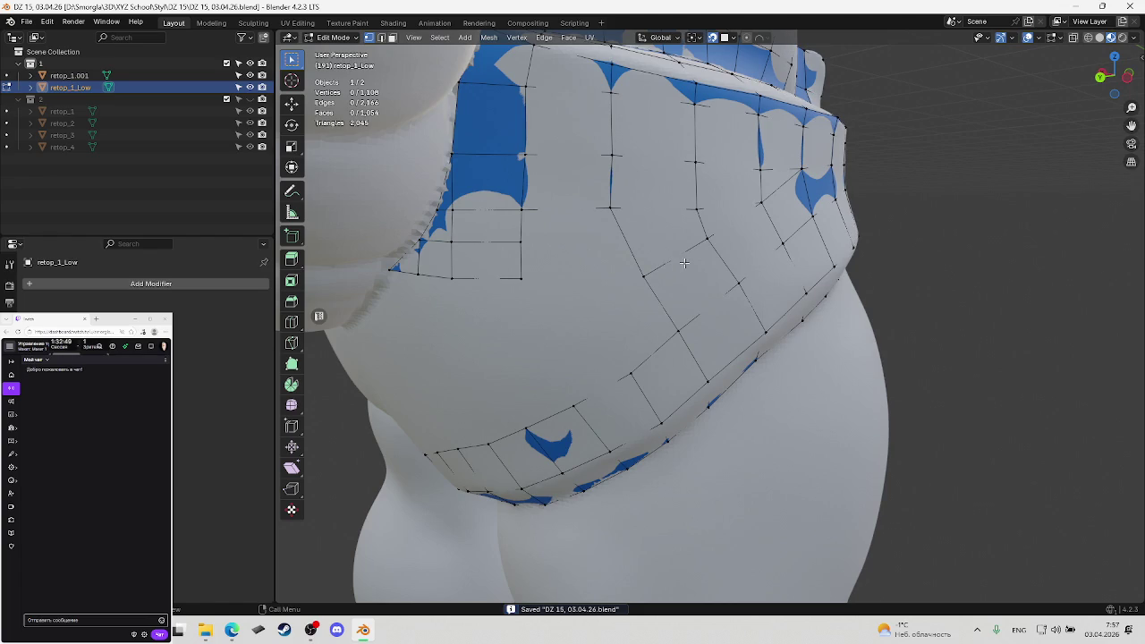
key(k)
click(643, 275)
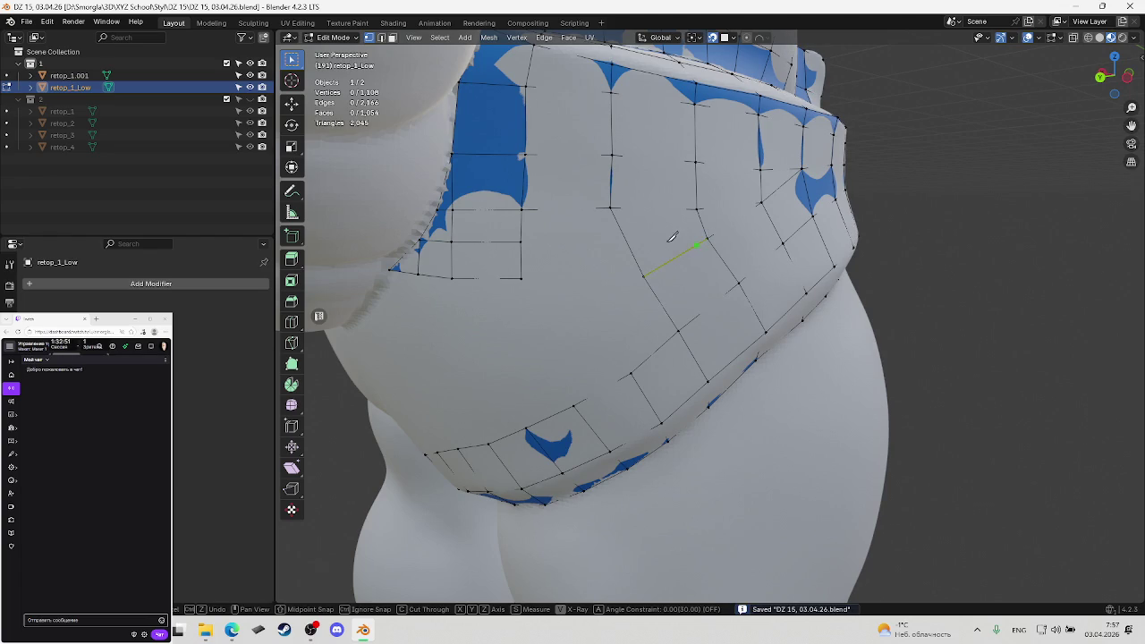
key(Escape)
click(648, 240)
key(z)
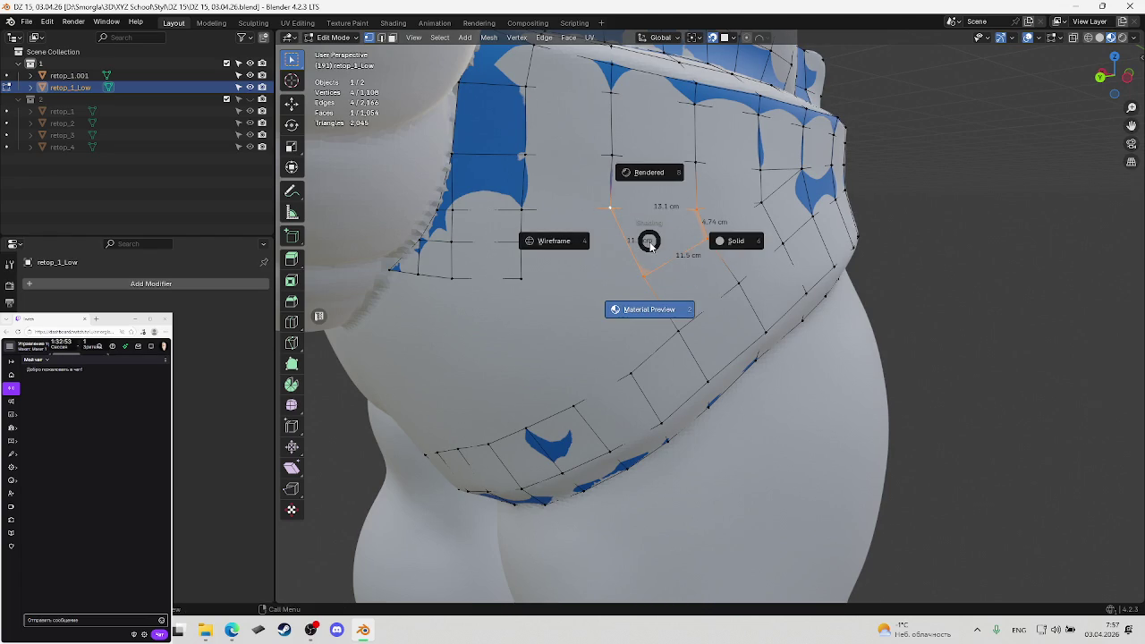
key(Escape)
click(648, 241)
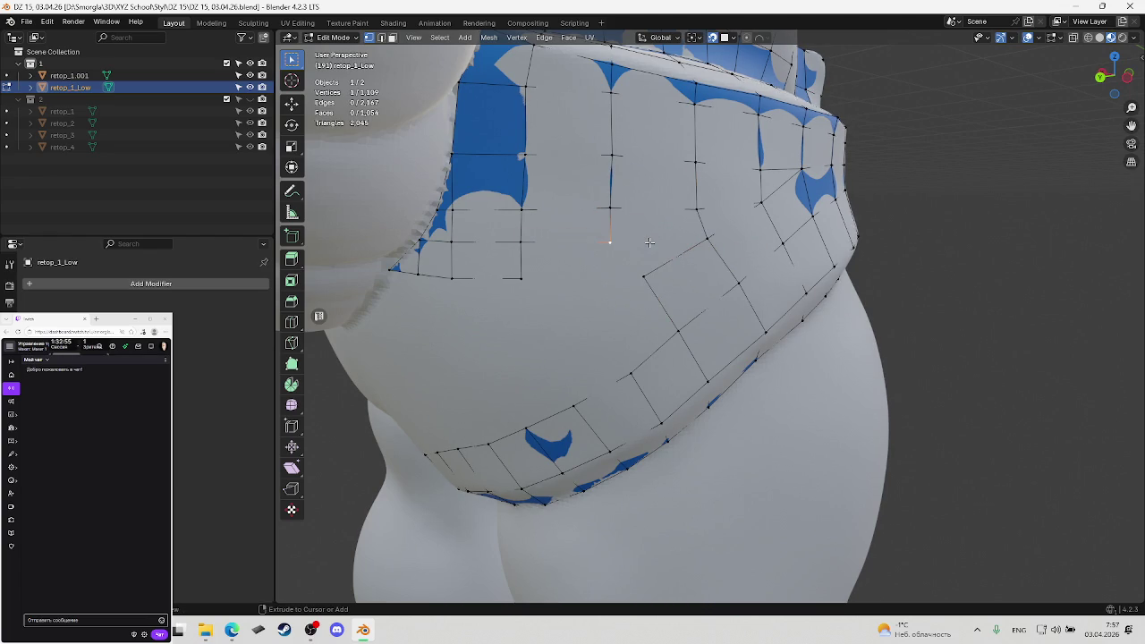
key(ctrl+z)
Move the selected vertex higher up so it fits the belly surface
middle_drag(629, 244, 623, 242)
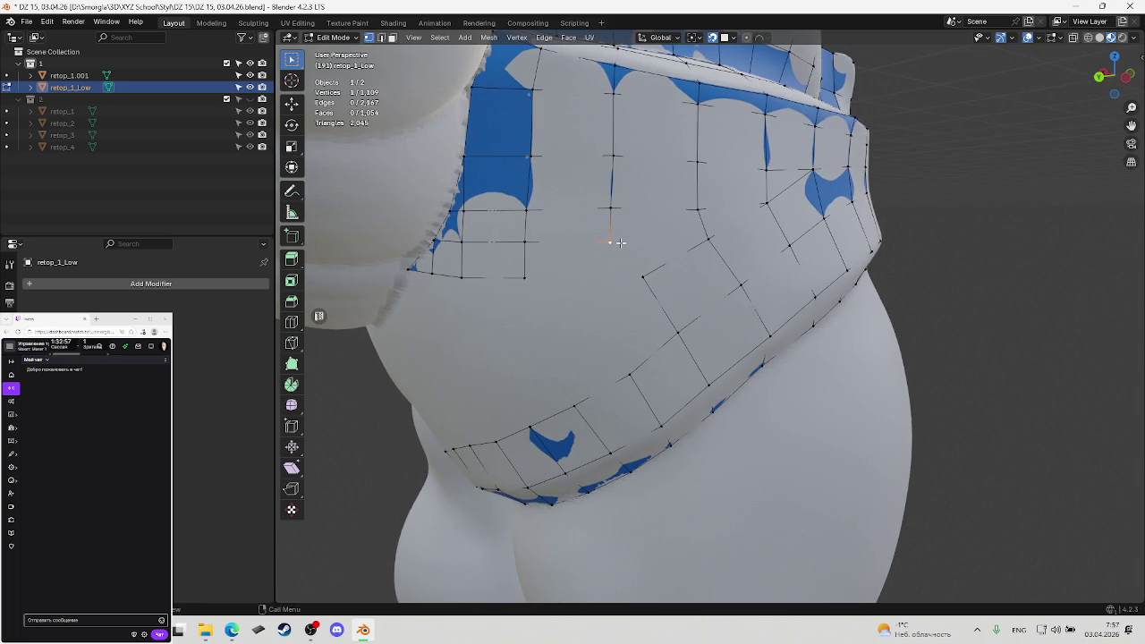
key(g)
click(621, 242)
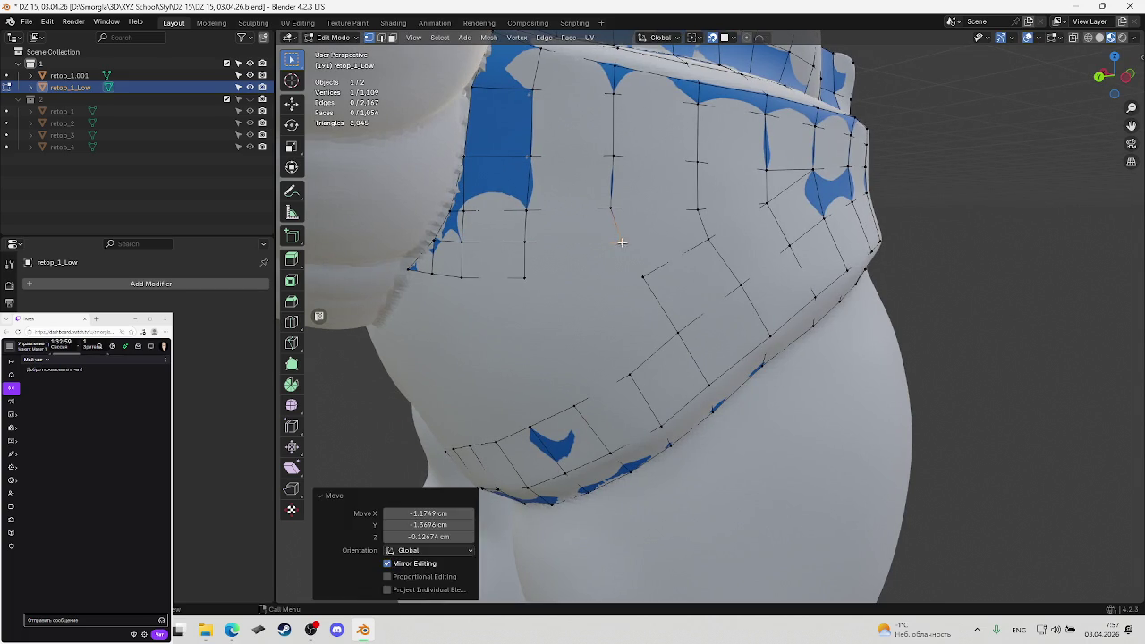
key(g)
click(622, 211)
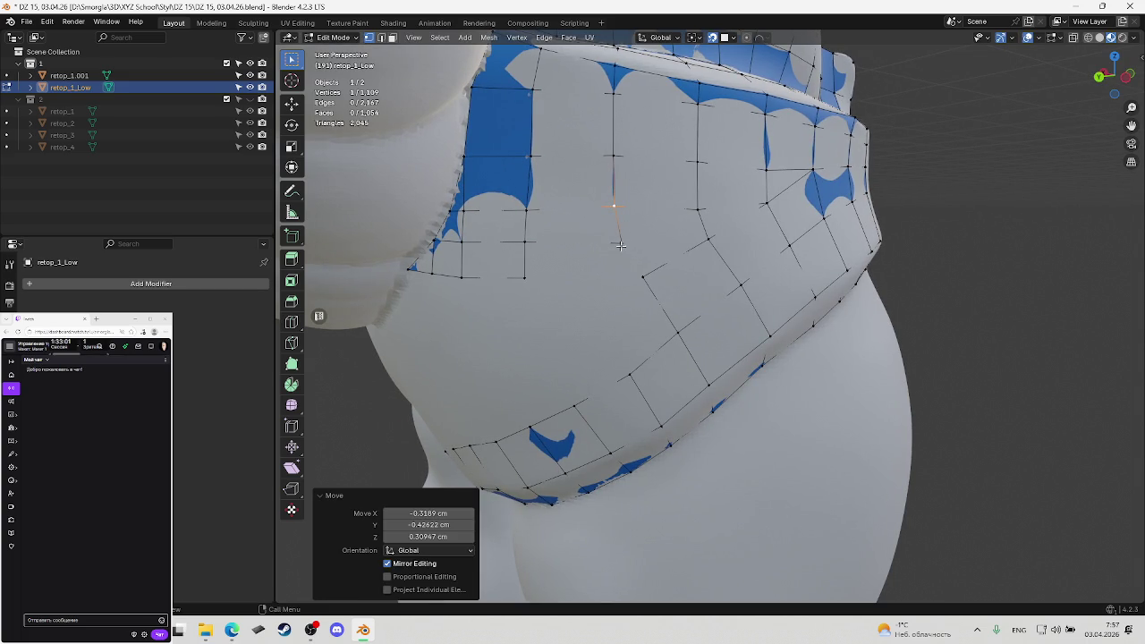
Select the edge path and fill the new lower-belly face, then save
middle_drag(662, 240, 692, 213)
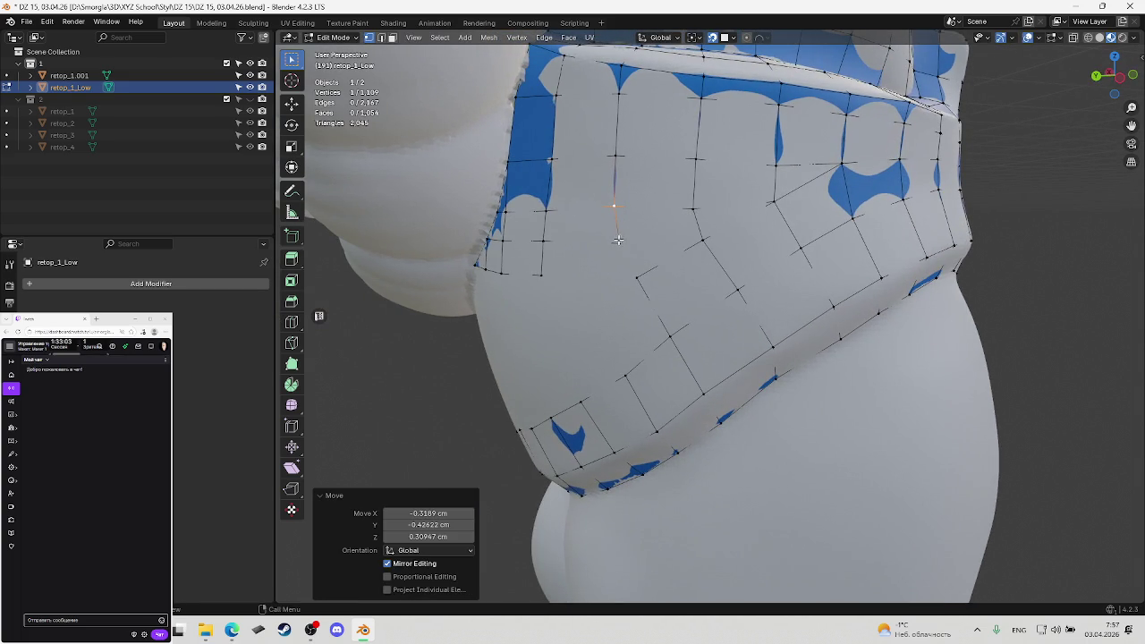
ctrl+click(693, 209)
click(633, 235)
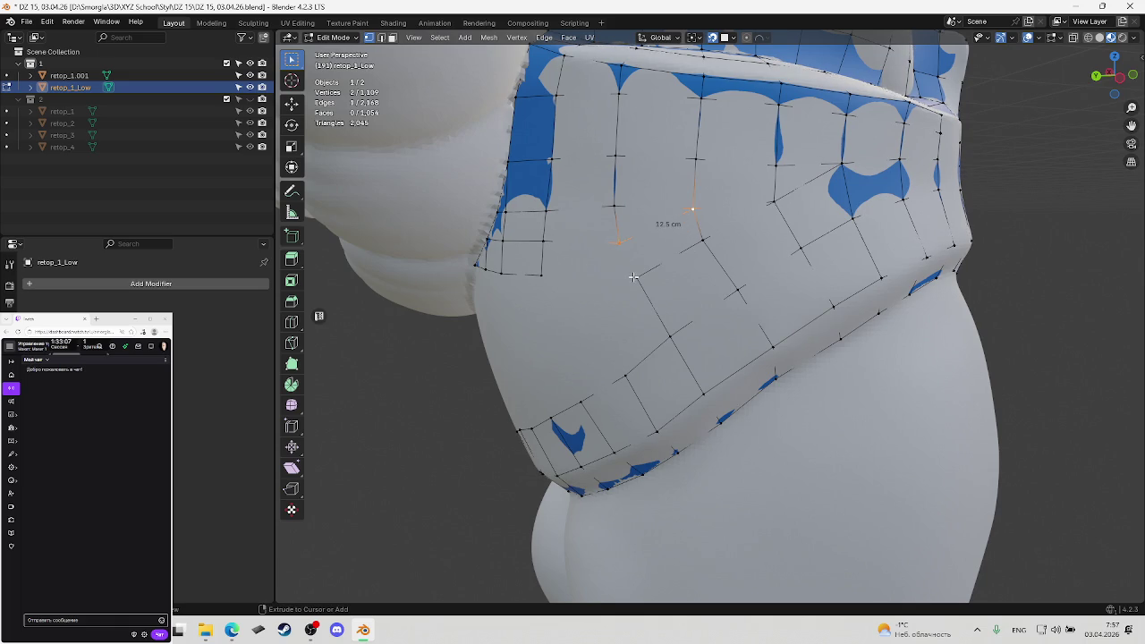
key(f)
key(ctrl+s)
key(KP_4)
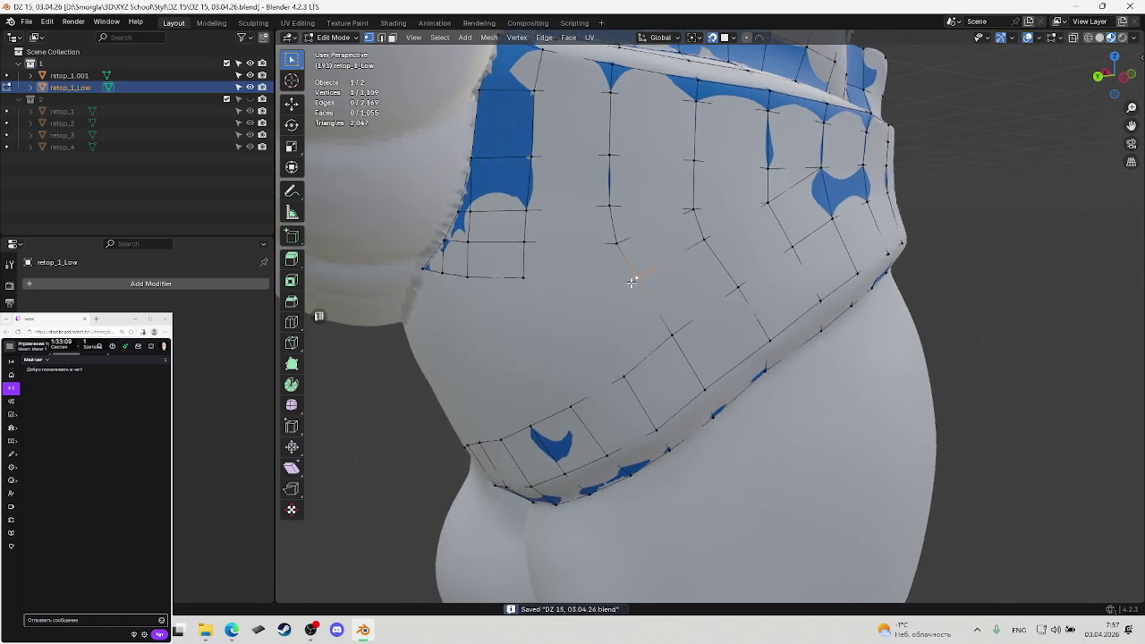
mouse_move(631, 281)
middle_down()
mouse_move(671, 268)
mouse_move(675, 253)
mouse_move(657, 230)
mouse_move(669, 241)
mouse_move(638, 258)
mouse_move(670, 256)
mouse_move(646, 269)
mouse_move(623, 263)
mouse_move(608, 292)
middle_up()
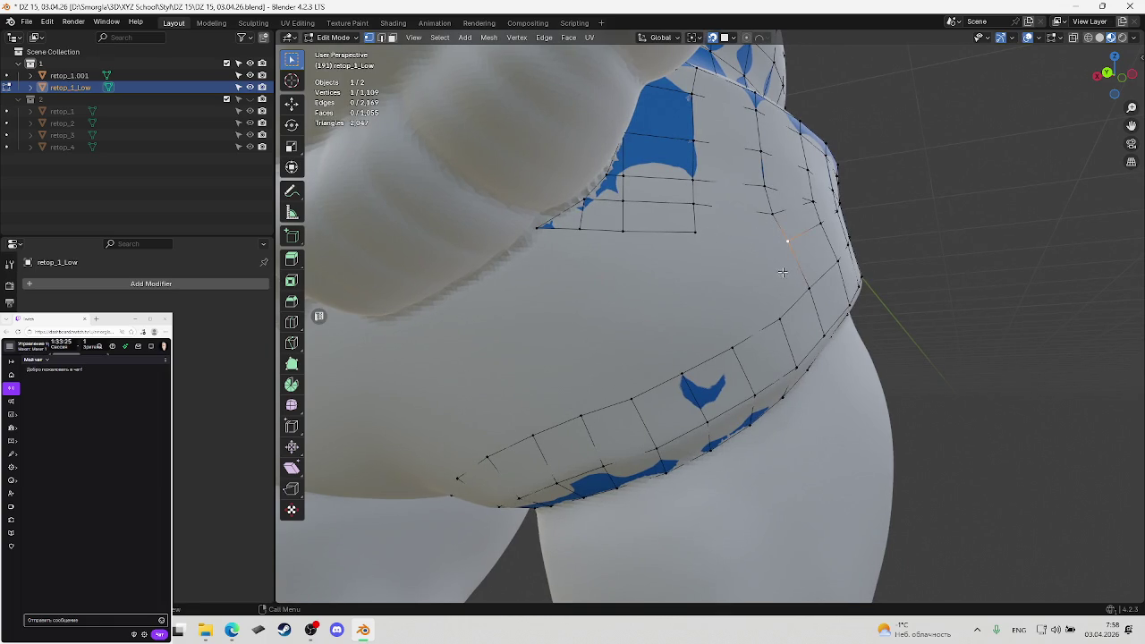
Extrude a vertex toward the waist band, fill the first quad, reposition it, and save
middle_drag(782, 272, 774, 294)
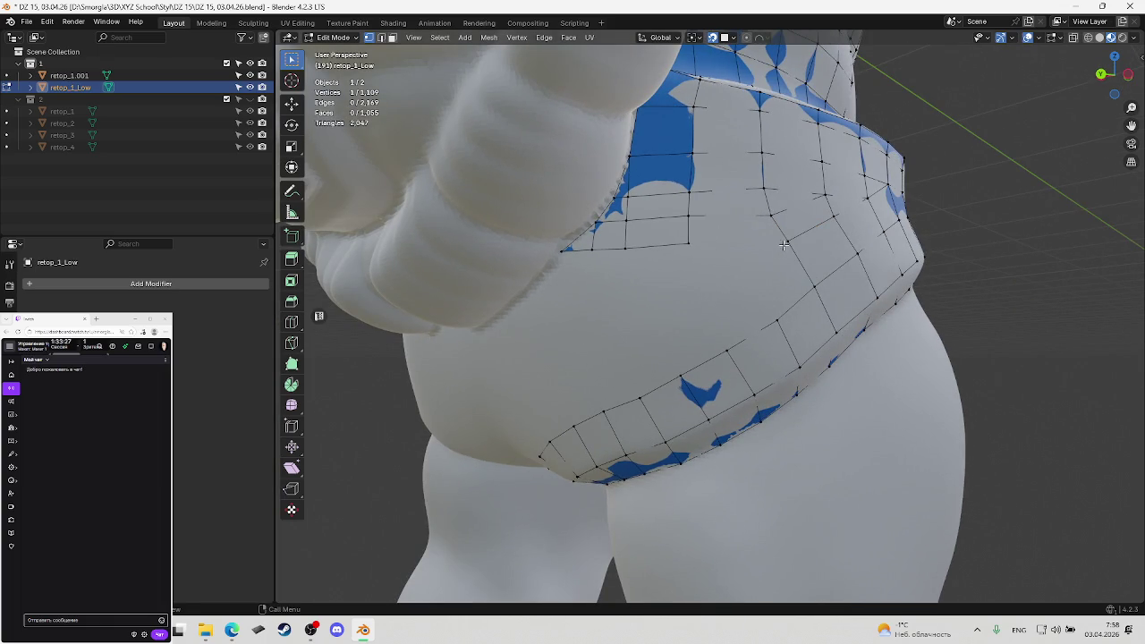
ctrl+right_click(748, 272)
ctrl+click(754, 283)
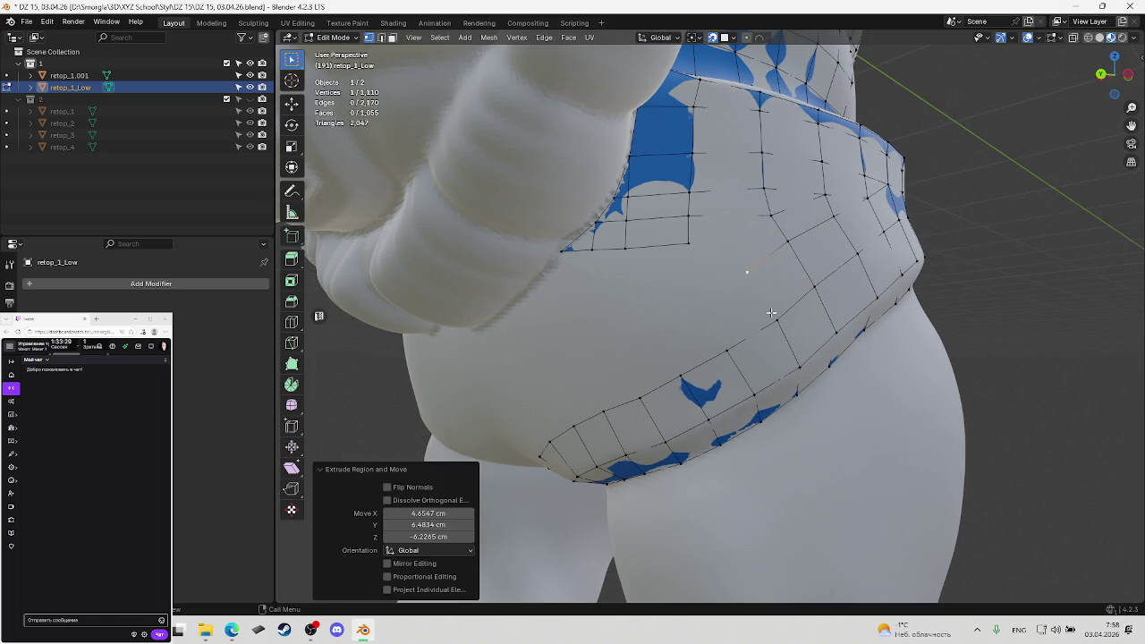
key(f)
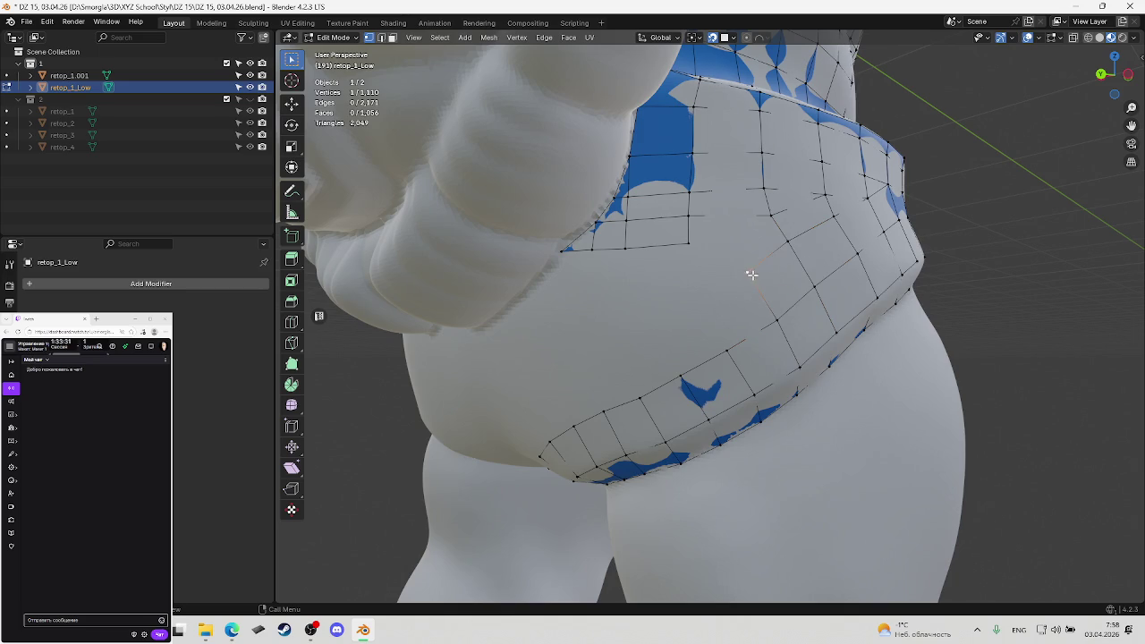
key(g)
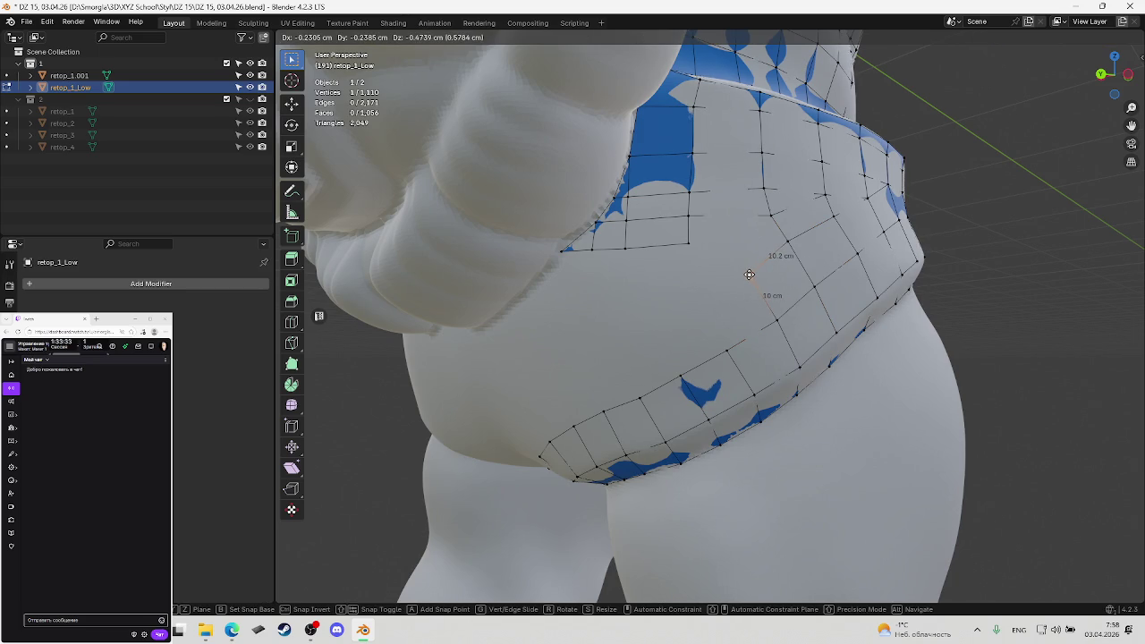
click(749, 275)
key(ctrl+s)
Readjust the new vertex twice to sit on the surface, then save
middle_drag(750, 275, 788, 239)
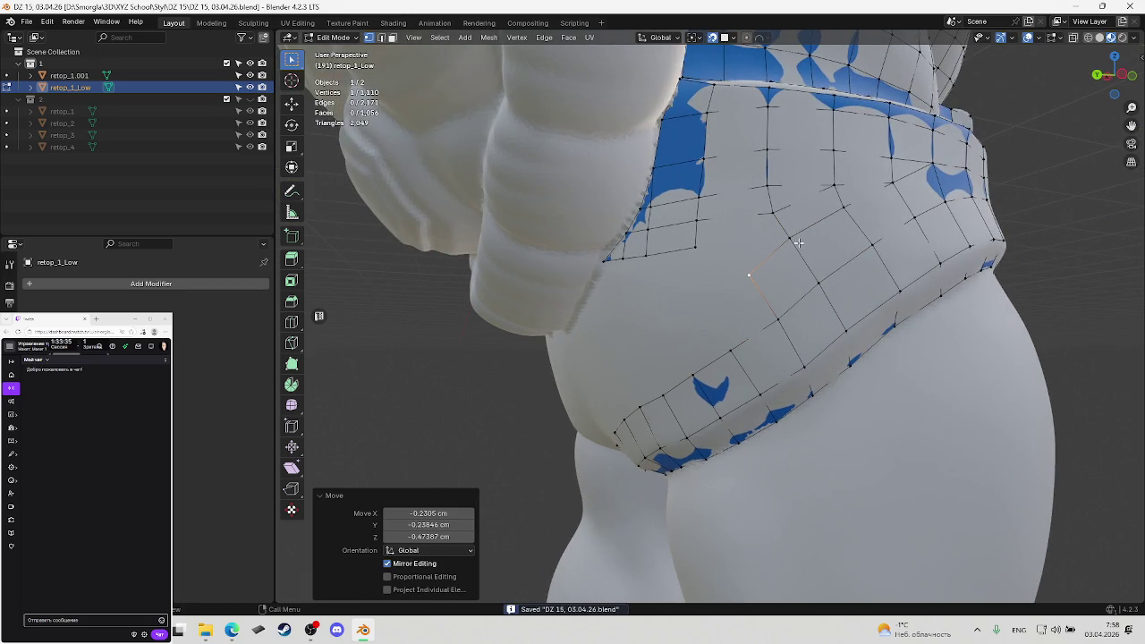
key(g)
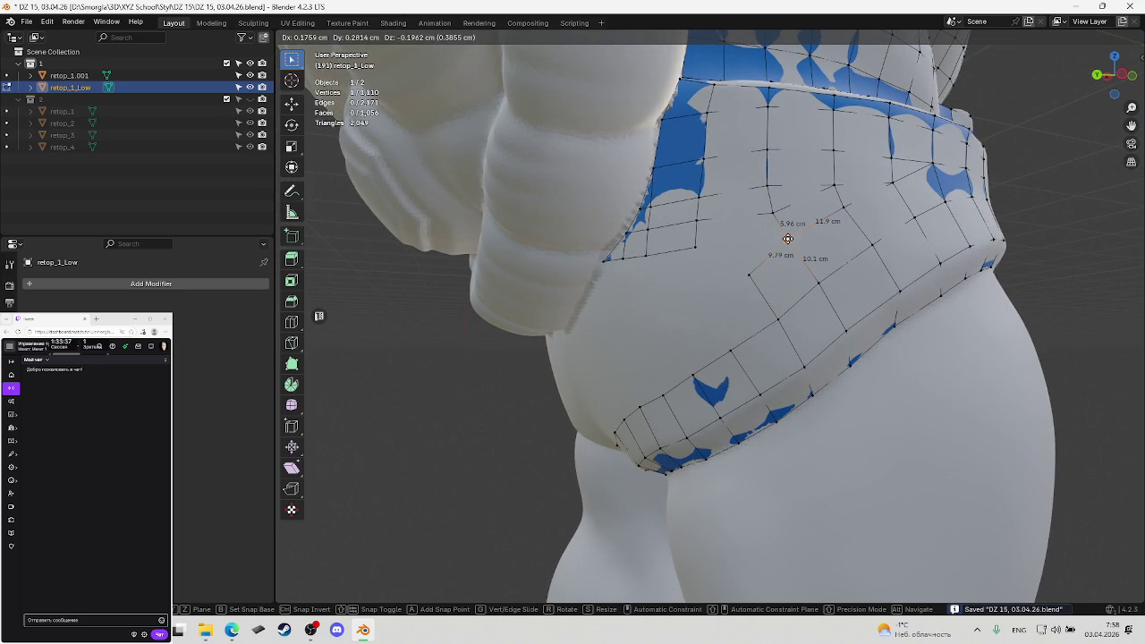
click(788, 238)
key(g)
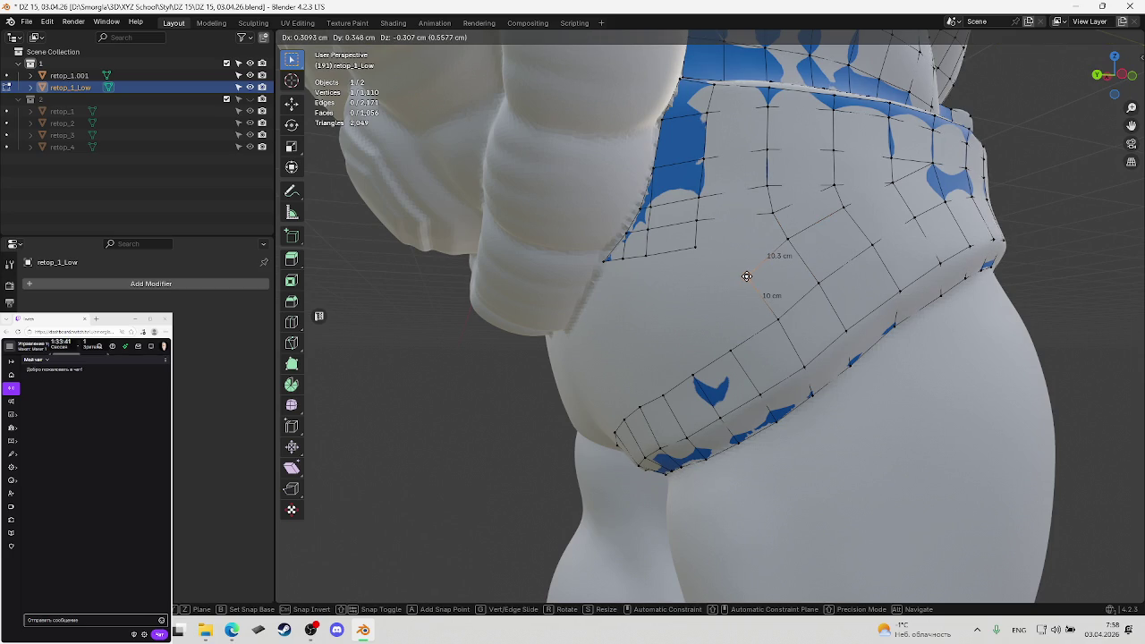
click(746, 276)
key(ctrl+s)
Extrude a second vertex along the waist band, fill its quad, adjust it, and save
mouse_move(747, 276)
middle_down()
mouse_move(768, 287)
mouse_move(717, 307)
middle_up()
key(e)
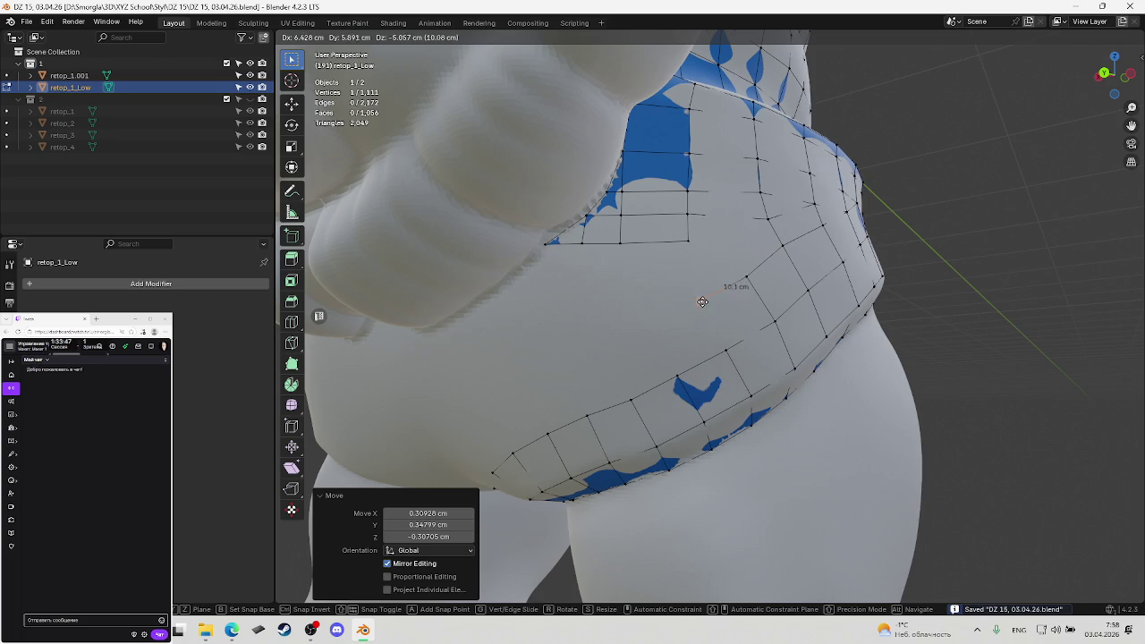
click(706, 303)
key(f)
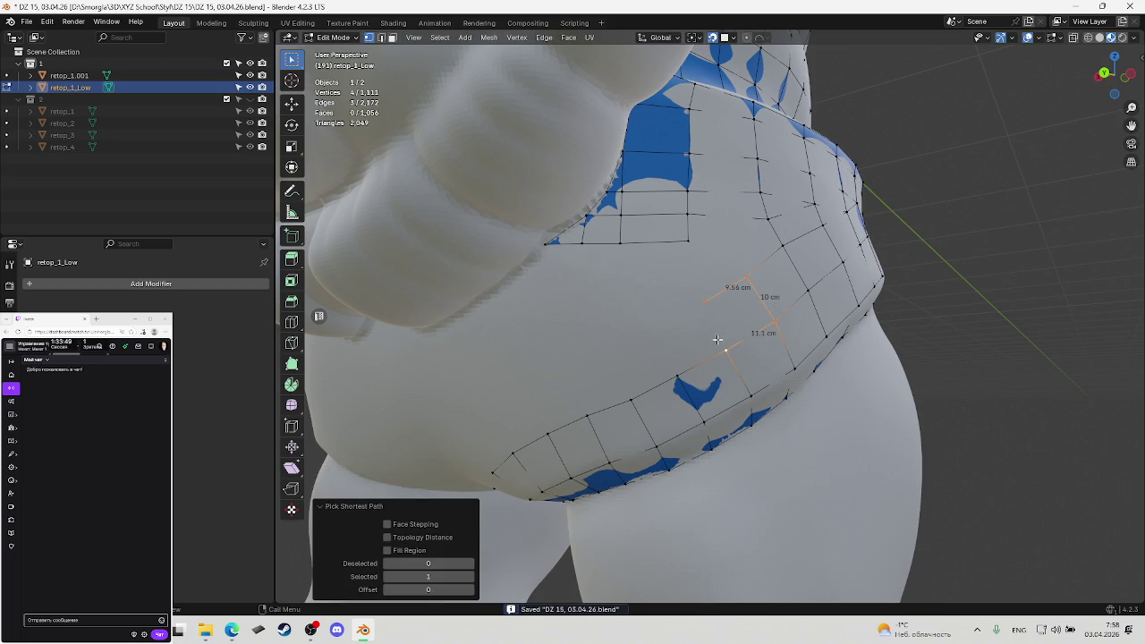
key(g)
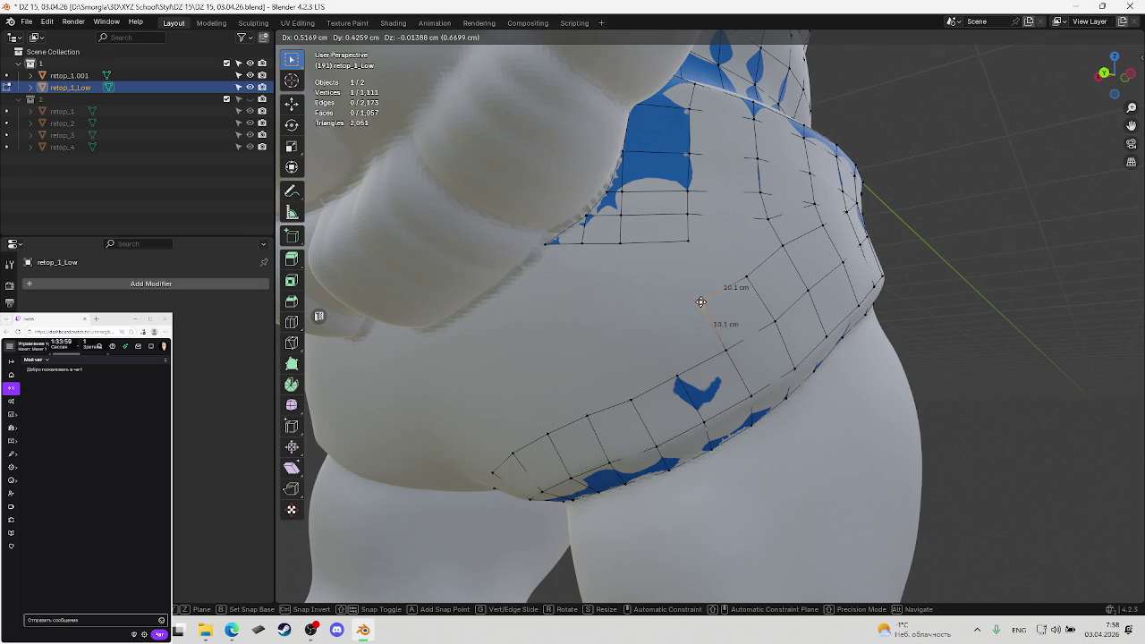
click(700, 301)
key(ctrl+s)
Extrude a third vertex from another selected one, fill its quad, adjust it, and save
mouse_move(695, 309)
middle_down()
mouse_move(706, 314)
mouse_move(592, 327)
middle_up()
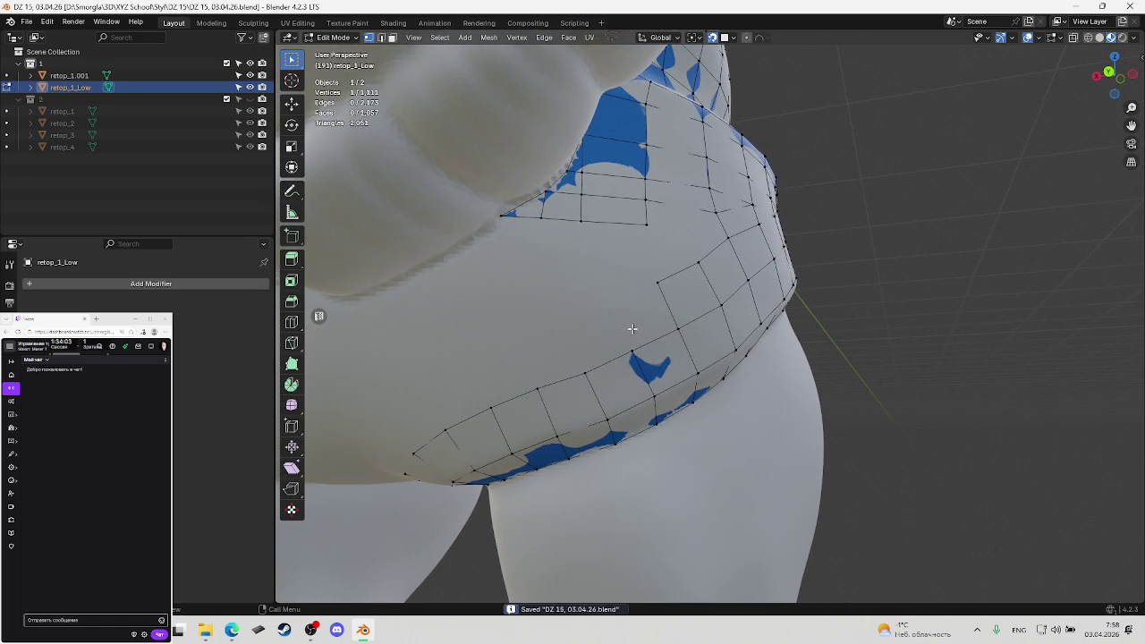
click(646, 284)
key(e)
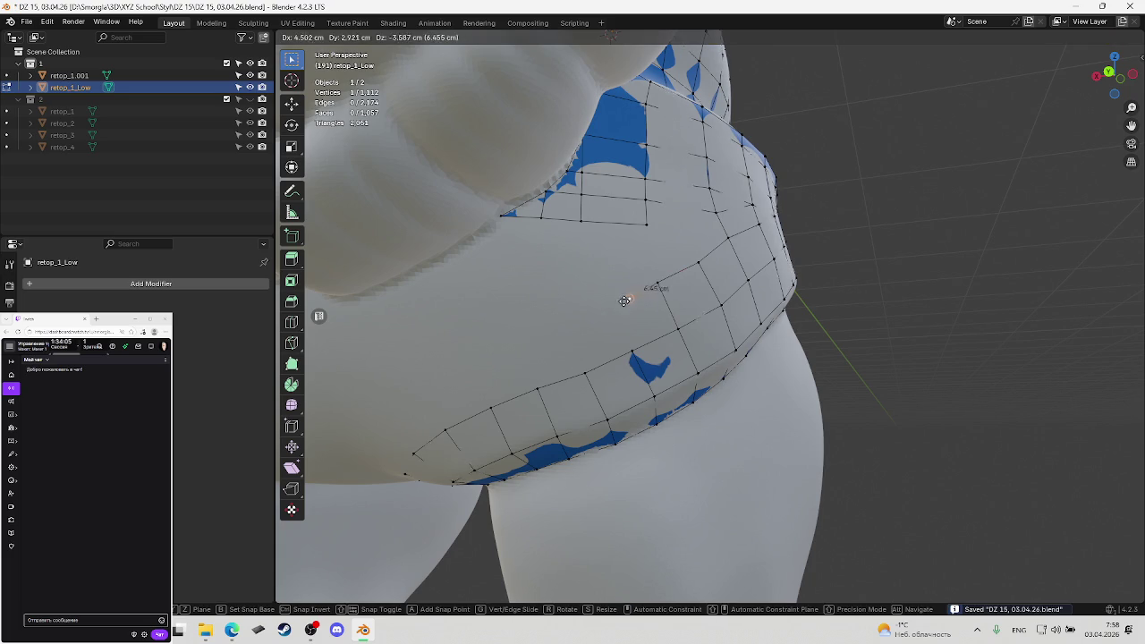
click(620, 311)
key(f)
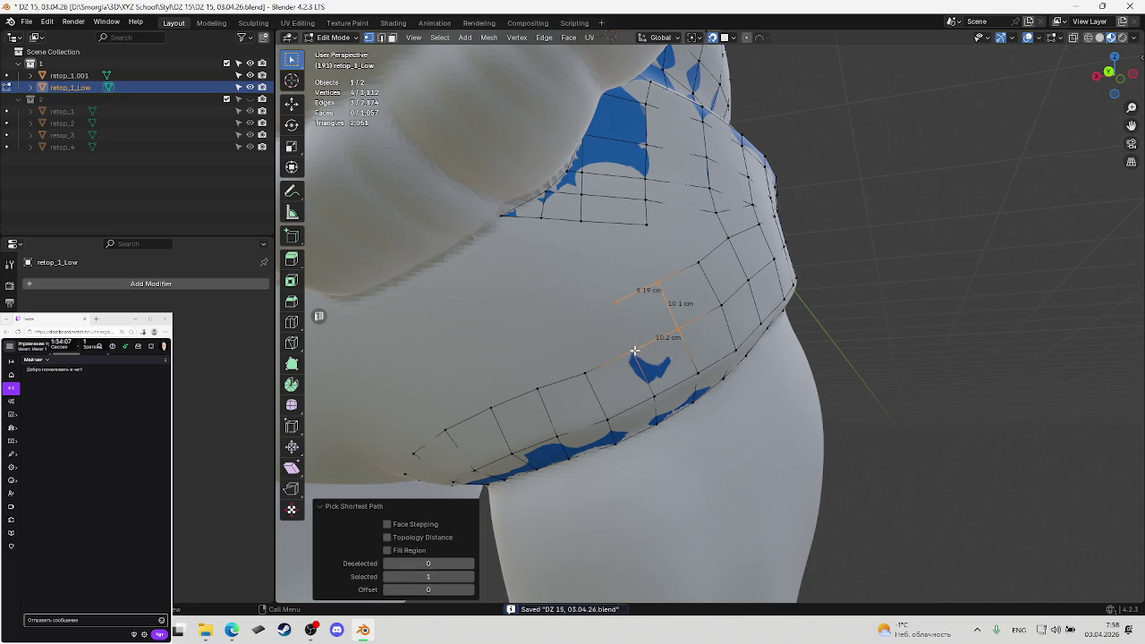
key(g)
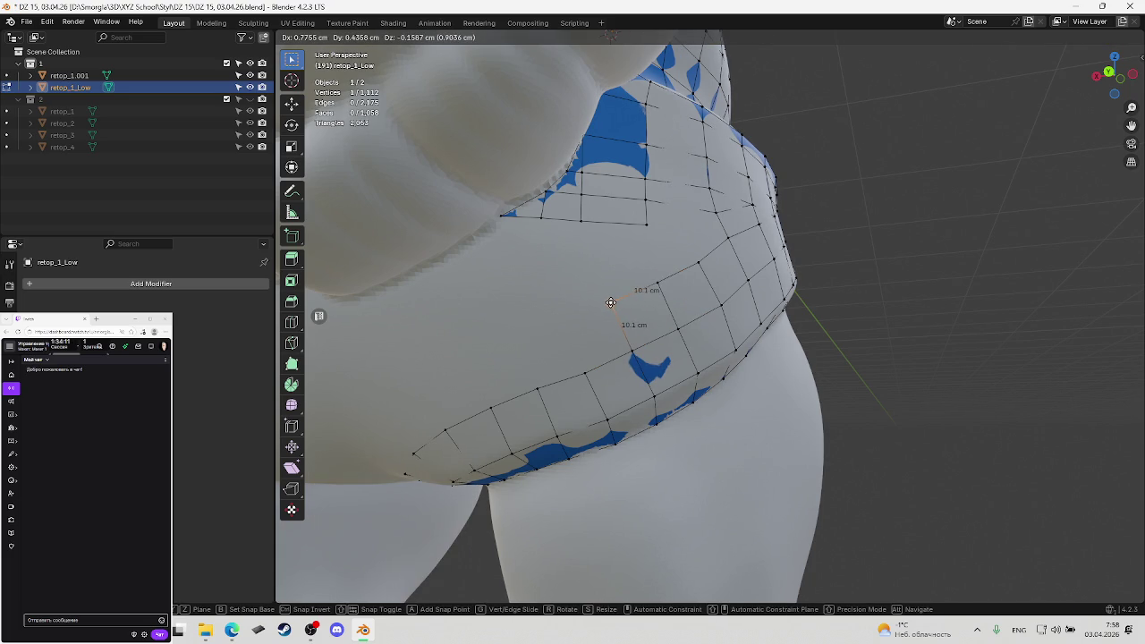
click(610, 303)
key(ctrl+s)
middle_drag(608, 307, 673, 257)
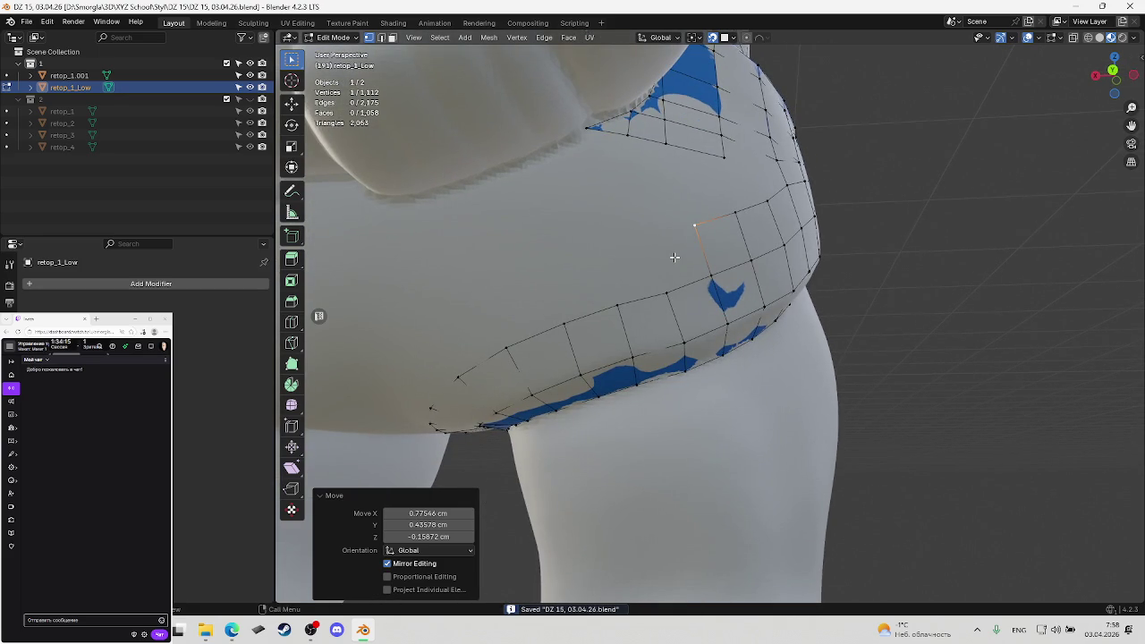
Extrude a vertex onto the belly, fill a quad, reposition the vertex, and save
key(e)
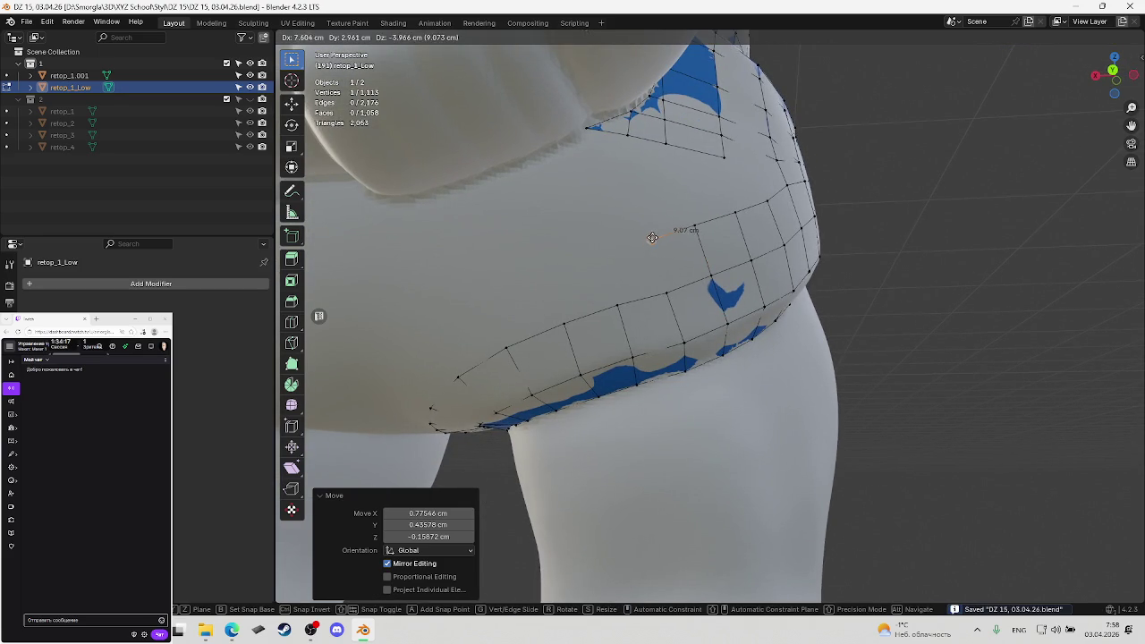
click(654, 235)
key(f)
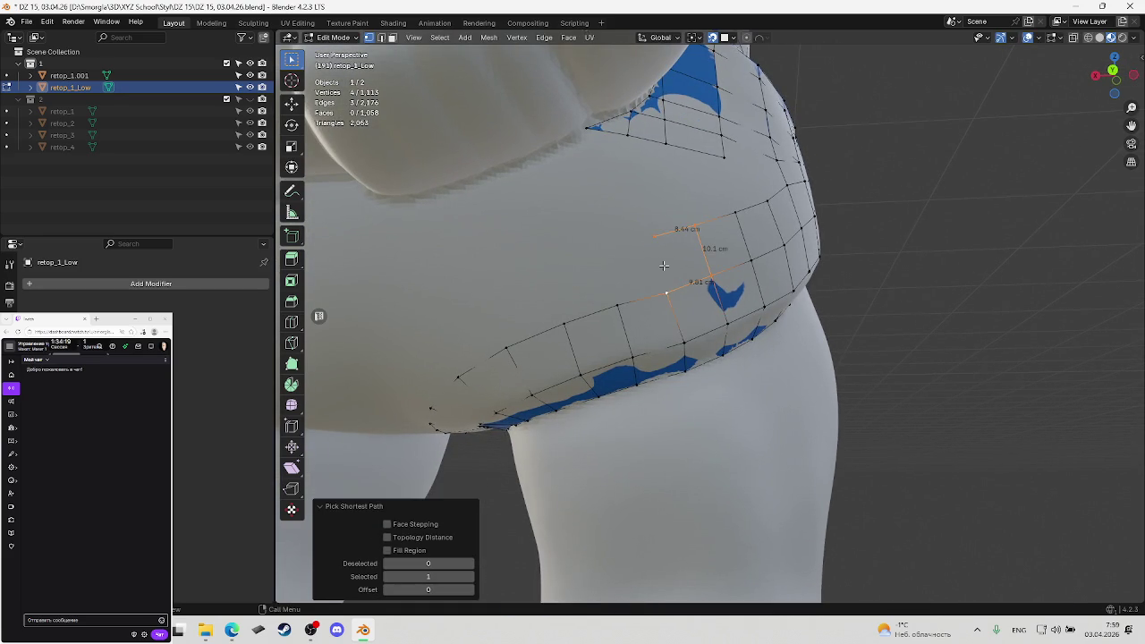
key(g)
click(653, 235)
key(g)
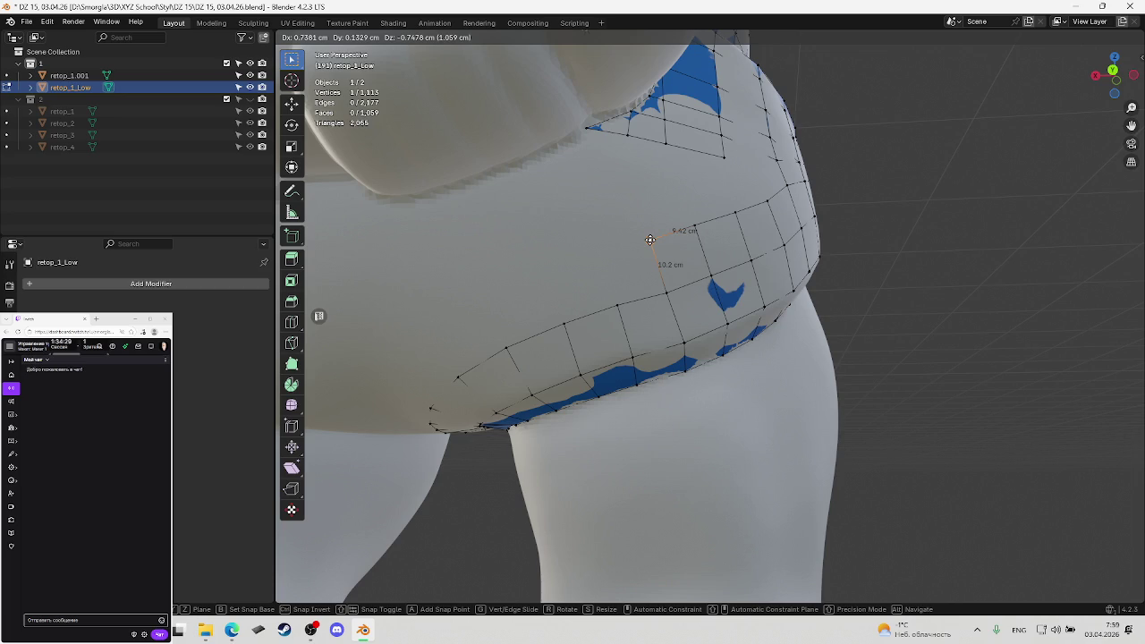
click(650, 239)
mouse_move(650, 240)
middle_down()
mouse_move(597, 256)
mouse_move(602, 271)
middle_up()
key(ctrl+s)
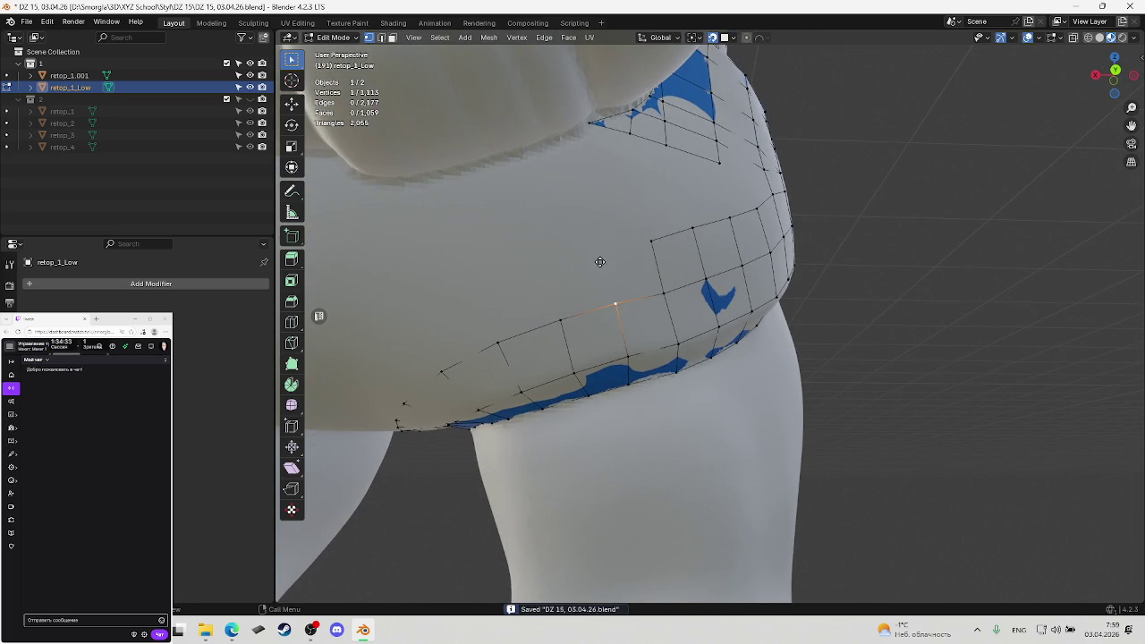
Extrude two more vertices upward on the belly and fill a quad at each
key(e)
click(602, 250)
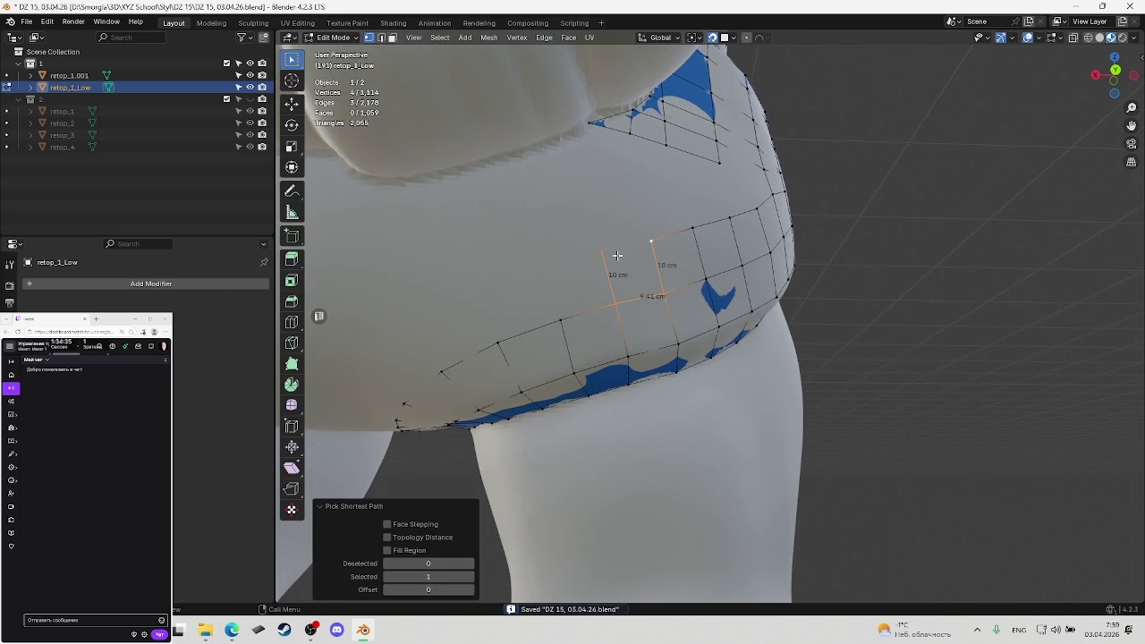
key(f)
mouse_move(645, 241)
middle_down()
mouse_move(700, 294)
mouse_move(588, 260)
middle_up()
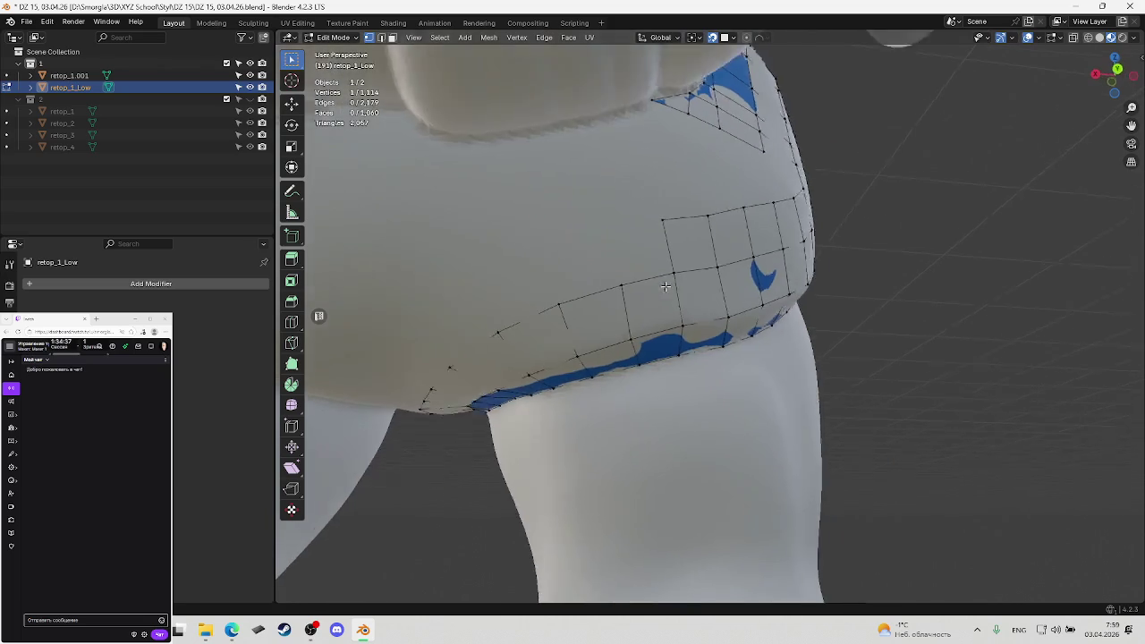
key(e)
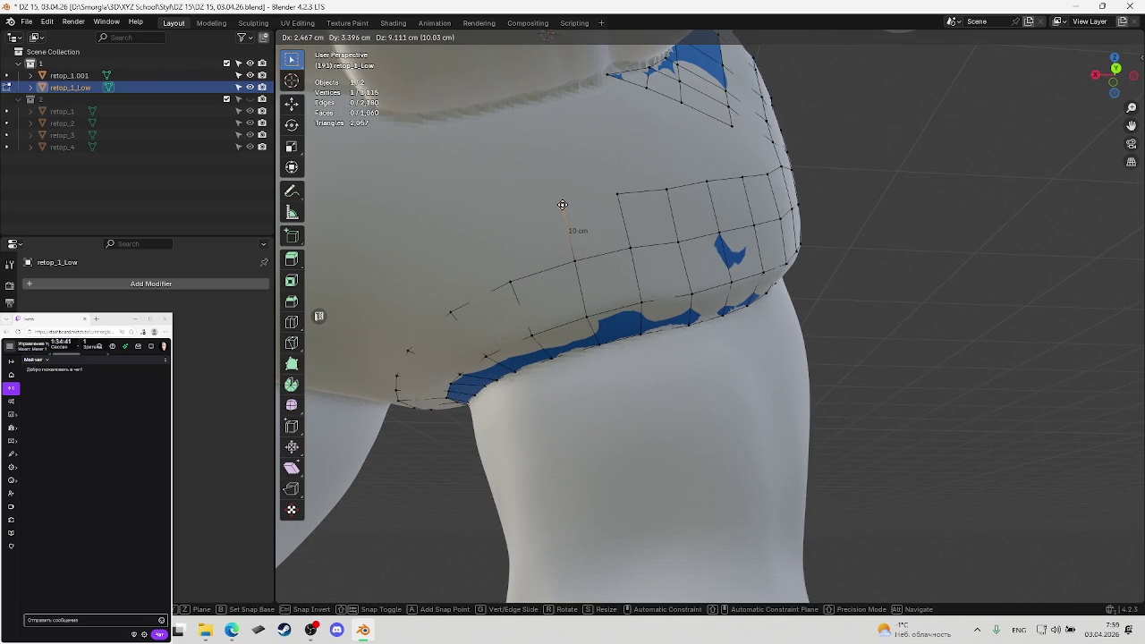
click(562, 204)
key(f)
Extend from a single band vertex with another extruded vertex and fill its face
click(552, 196)
mouse_move(536, 198)
middle_down()
mouse_move(636, 249)
mouse_move(626, 234)
mouse_move(561, 236)
middle_up()
key(e)
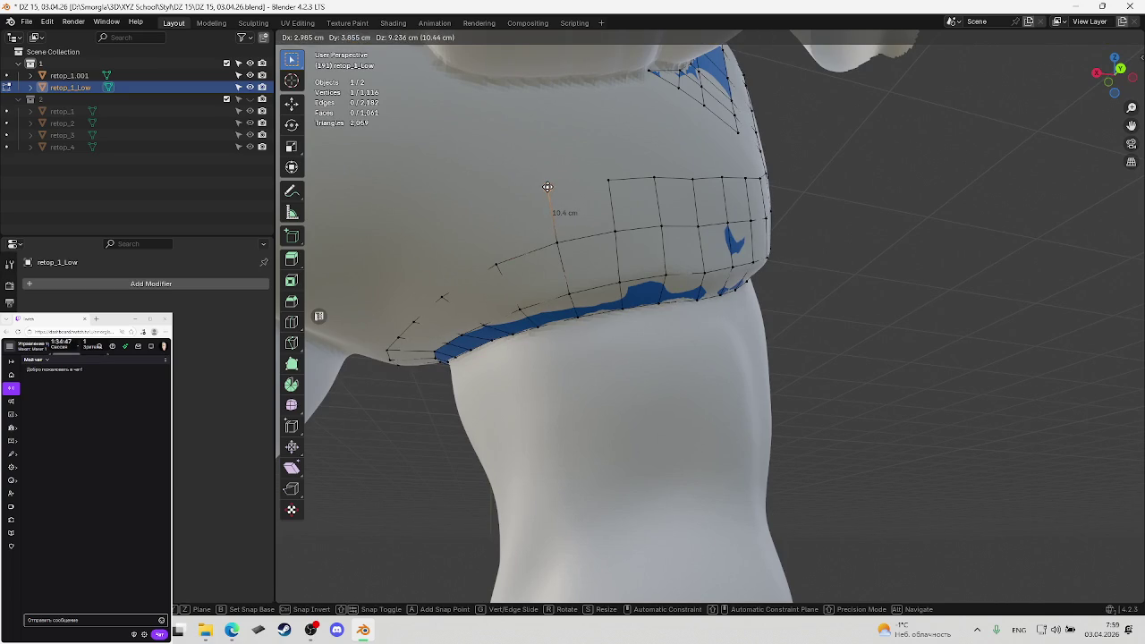
click(548, 188)
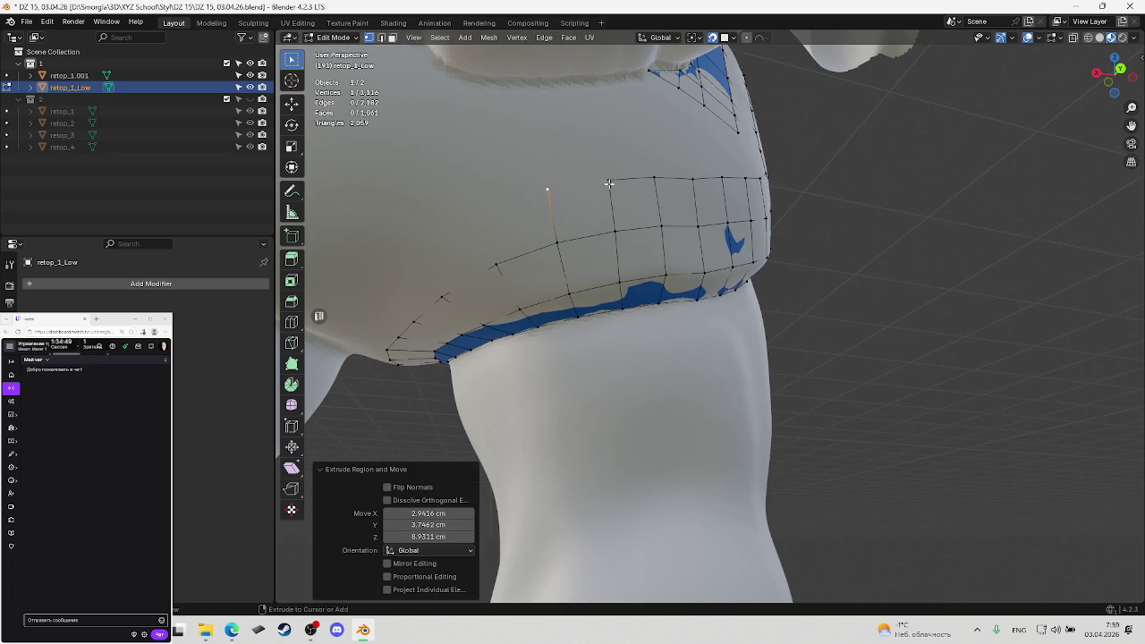
key(f)
middle_drag(569, 187, 642, 242)
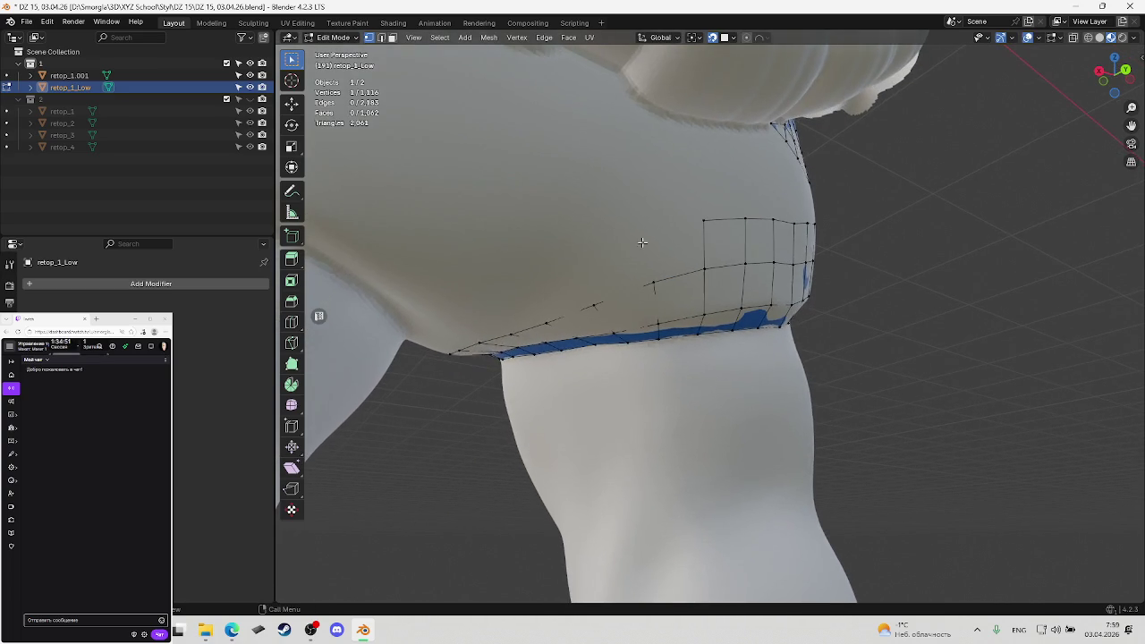
Extrude a vertex onto the belly, fill a new face, and save
key(e)
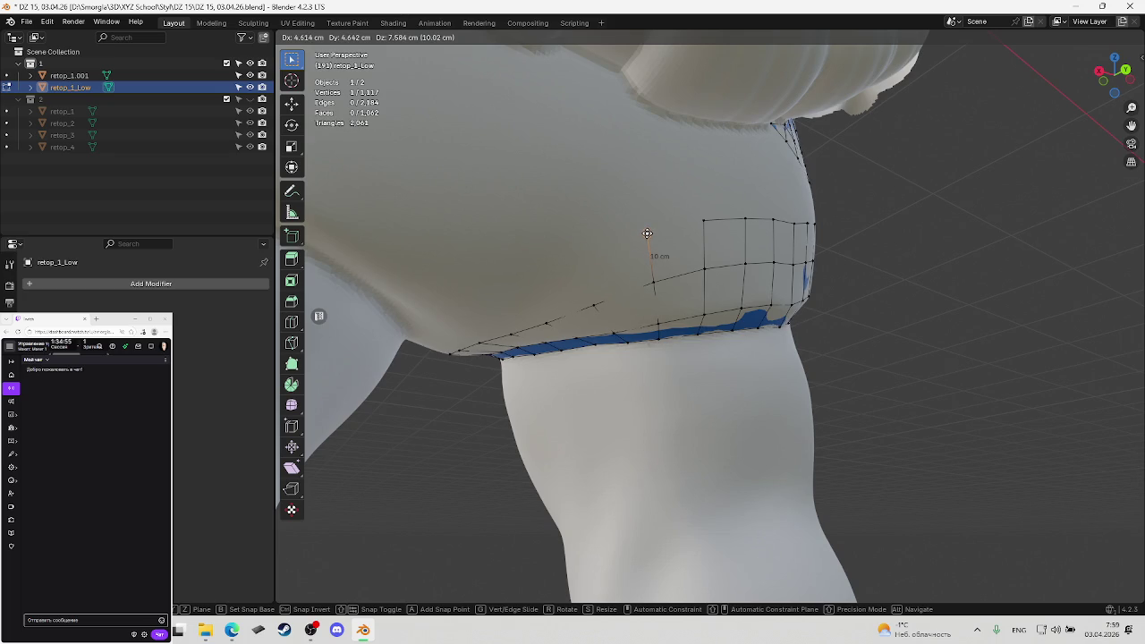
click(647, 234)
key(f)
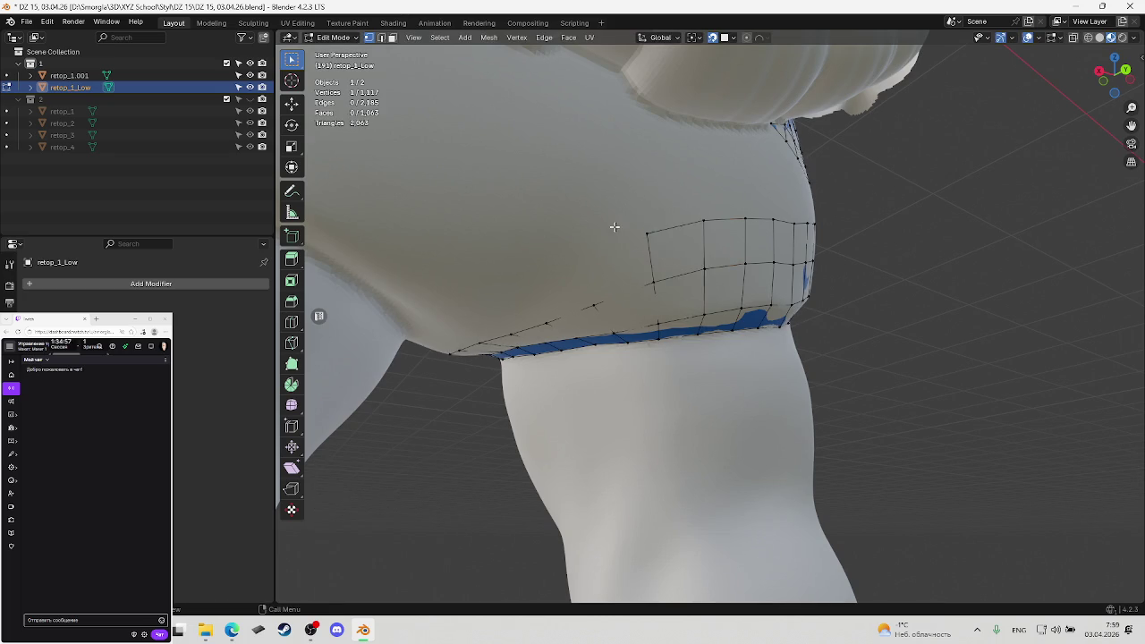
mouse_move(613, 224)
middle_down()
mouse_move(657, 230)
mouse_move(641, 219)
middle_up()
key(ctrl+s)
Extrude a vertex toward the upper belly, fill the face to the picked vertex, and save
key(e)
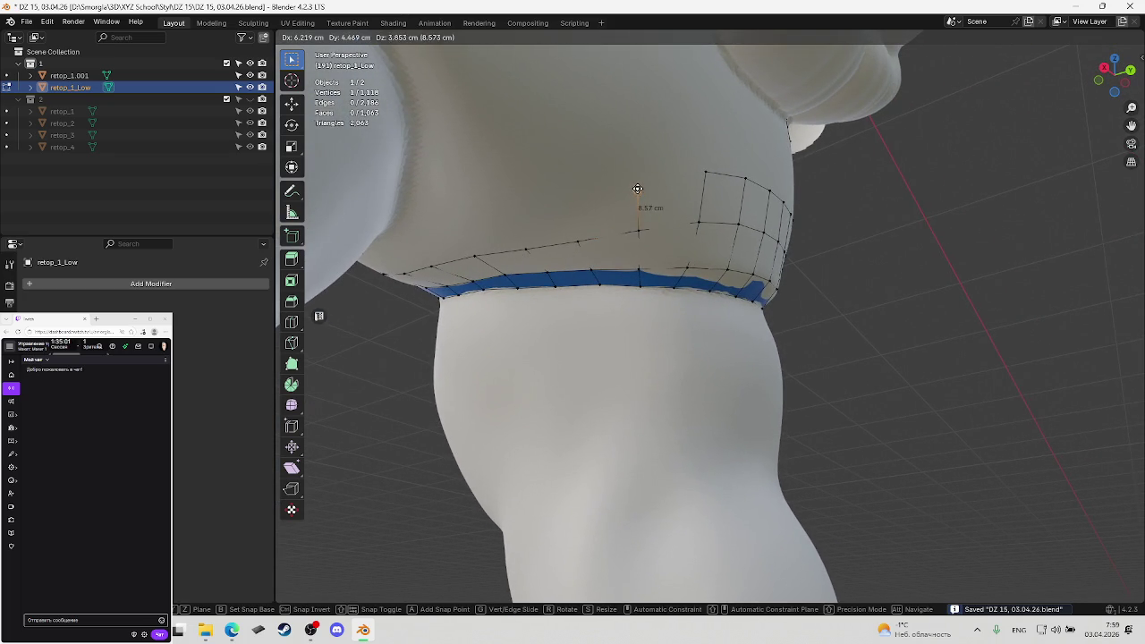
click(633, 181)
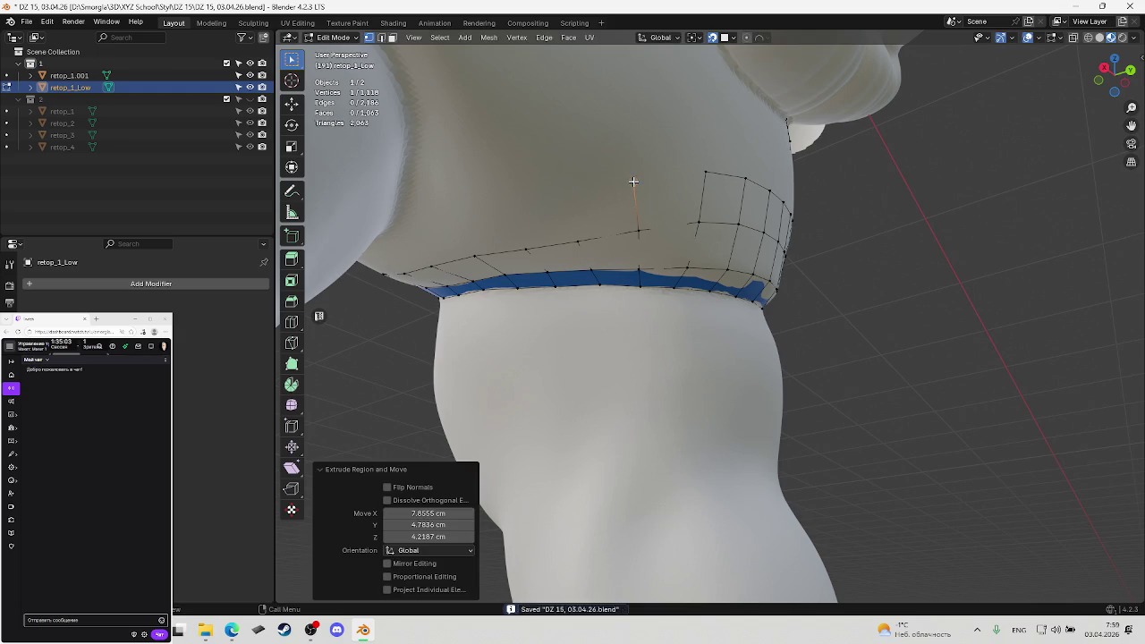
ctrl+click(706, 173)
key(ctrl+z)
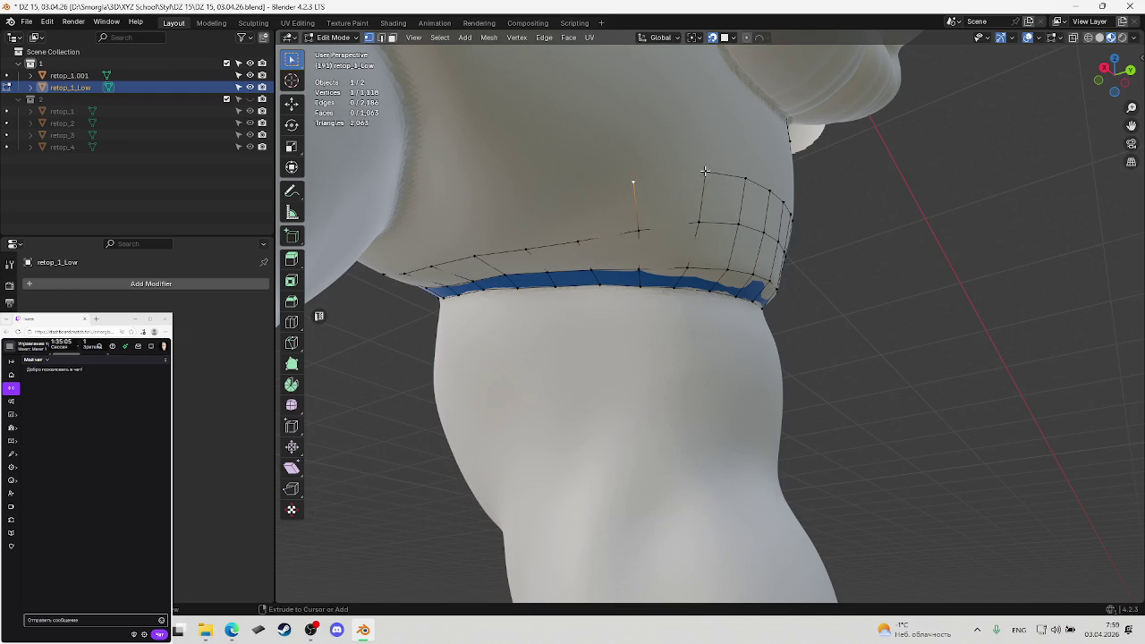
key(ctrl+shift+z)
key(ctrl+z)
key(f)
mouse_move(613, 183)
middle_down()
mouse_move(683, 186)
mouse_move(690, 258)
mouse_move(674, 269)
middle_up()
key(ctrl+s)
Extrude from the patch-edge vertex onto the upper belly, fill the gap quad, and save
click(658, 267)
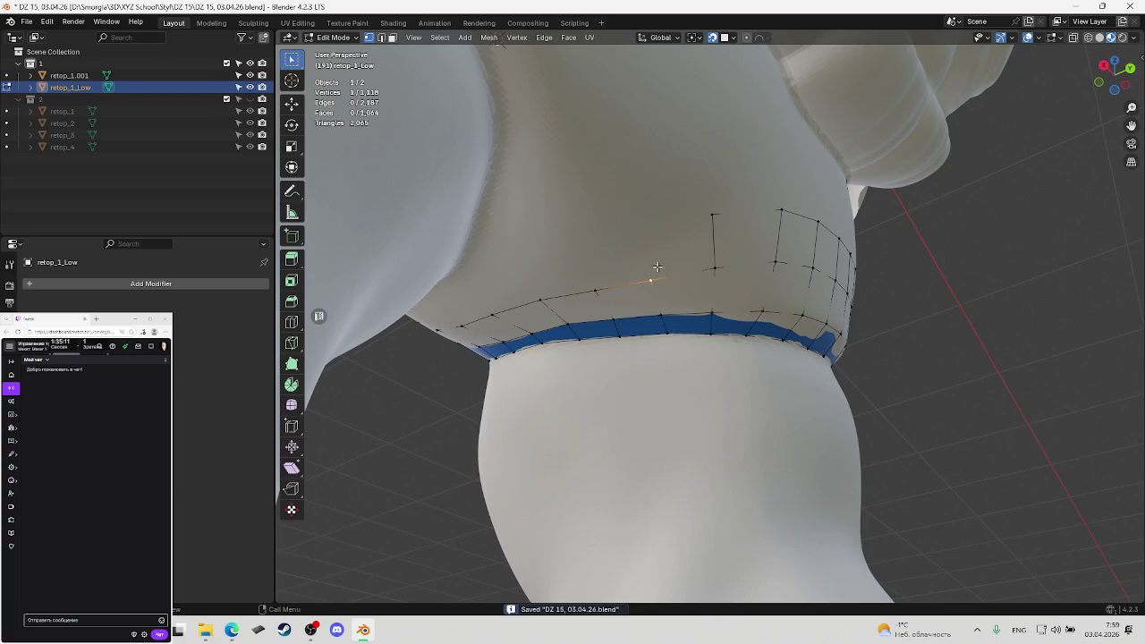
key(e)
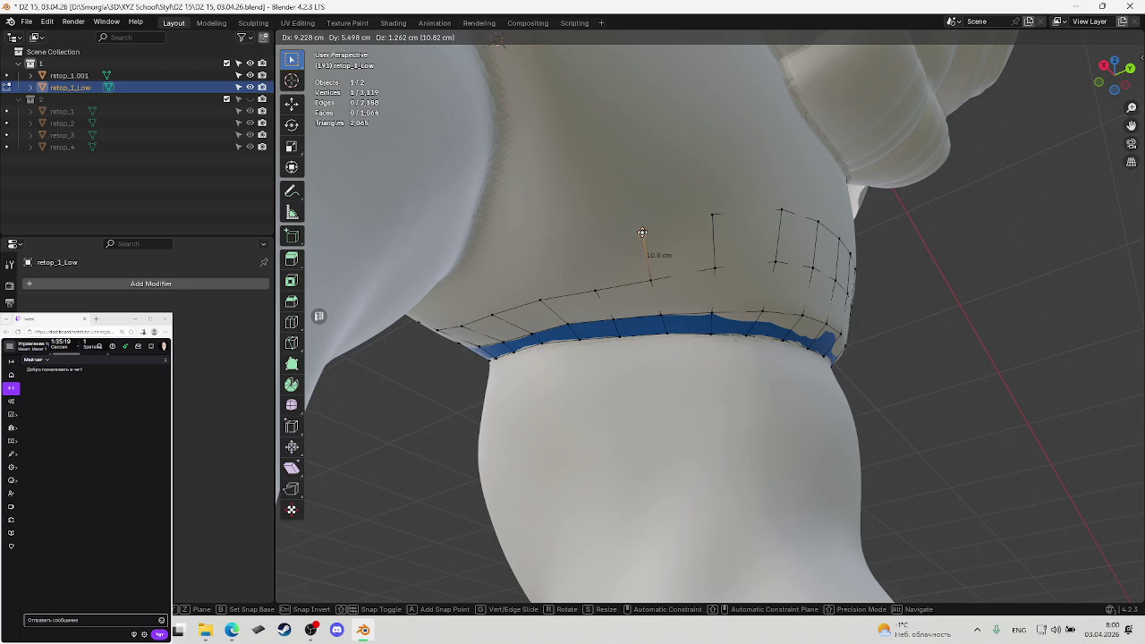
click(641, 236)
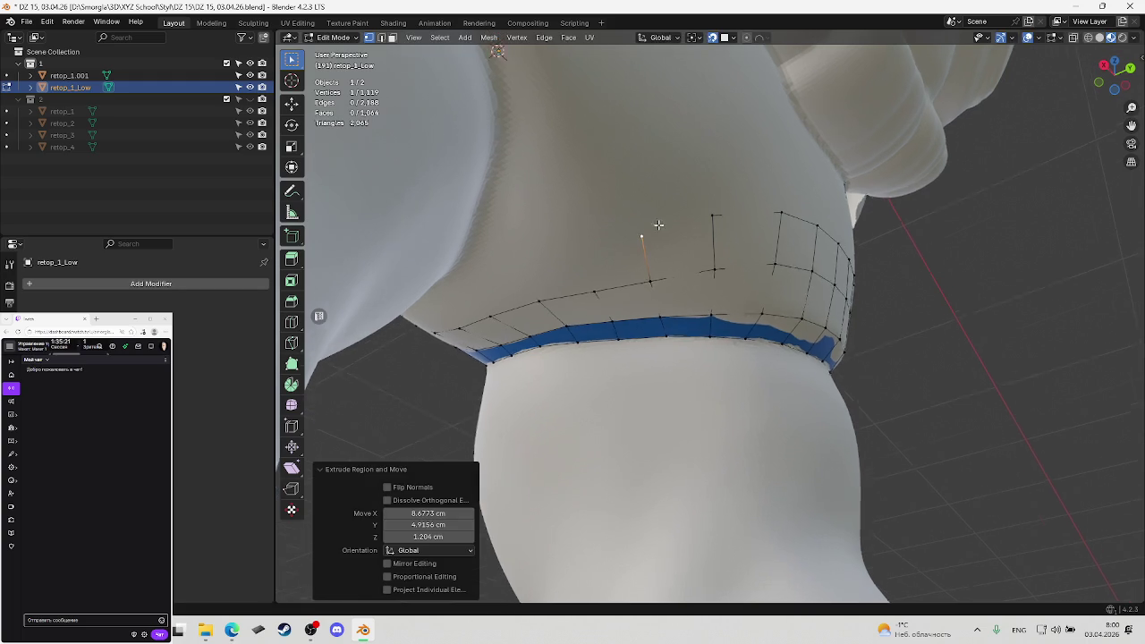
mouse_move(641, 236)
middle_down()
mouse_move(666, 197)
mouse_move(867, 269)
mouse_move(766, 340)
middle_up()
ctrl+click(713, 218)
key(f)
click(666, 198)
key(ctrl+s)
Toggle out of and back into Edit Mode, switching to edge selection
key(Tab)
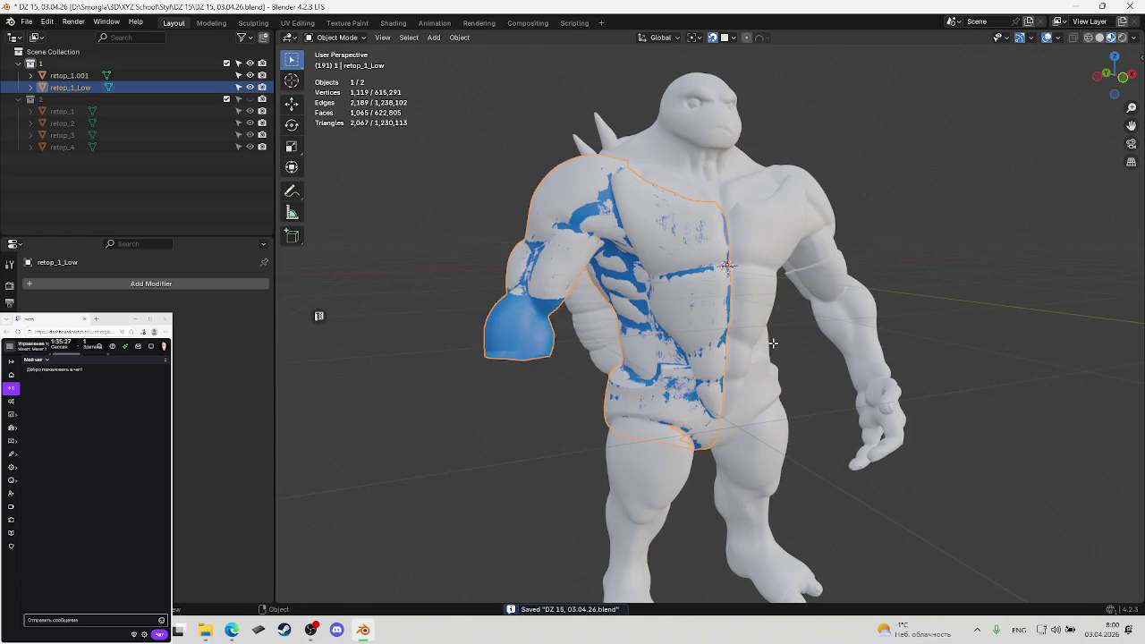
key(Tab)
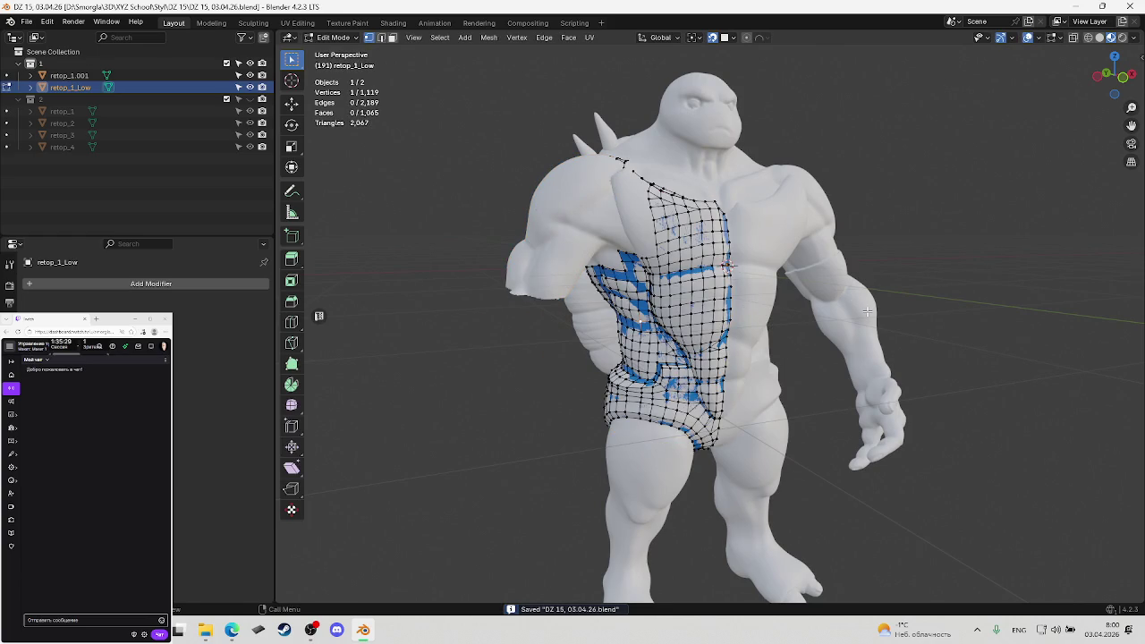
key(2)
key(Tab)
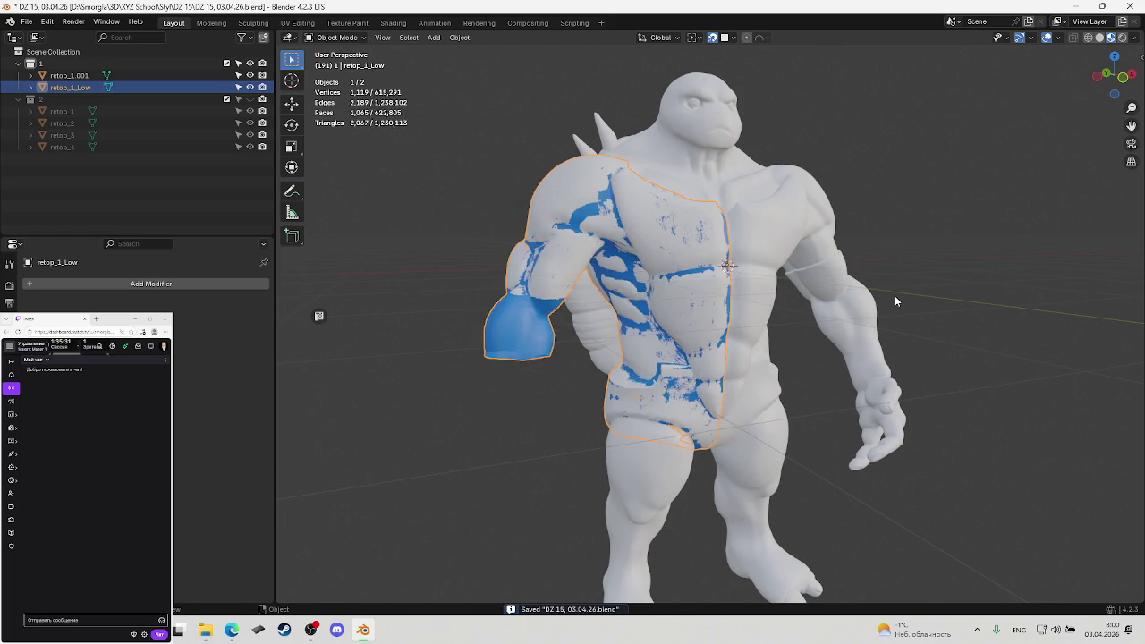
key(Tab)
key(Tab)
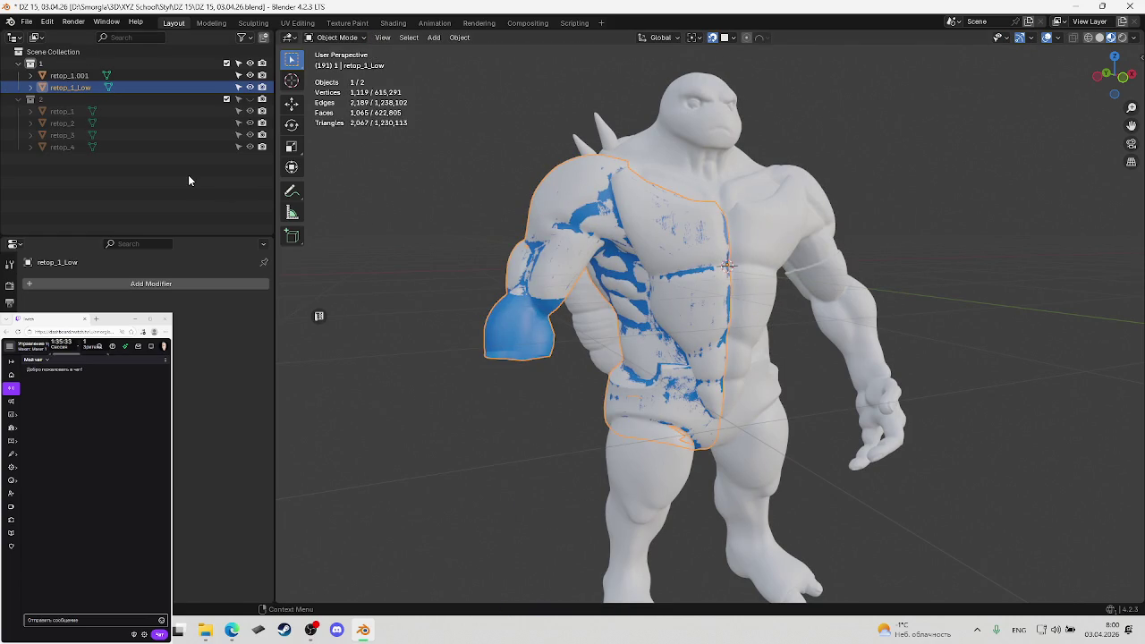
Unhide the armour objects of collection 2, zoom out on the character, and save
key(super)
click(250, 98)
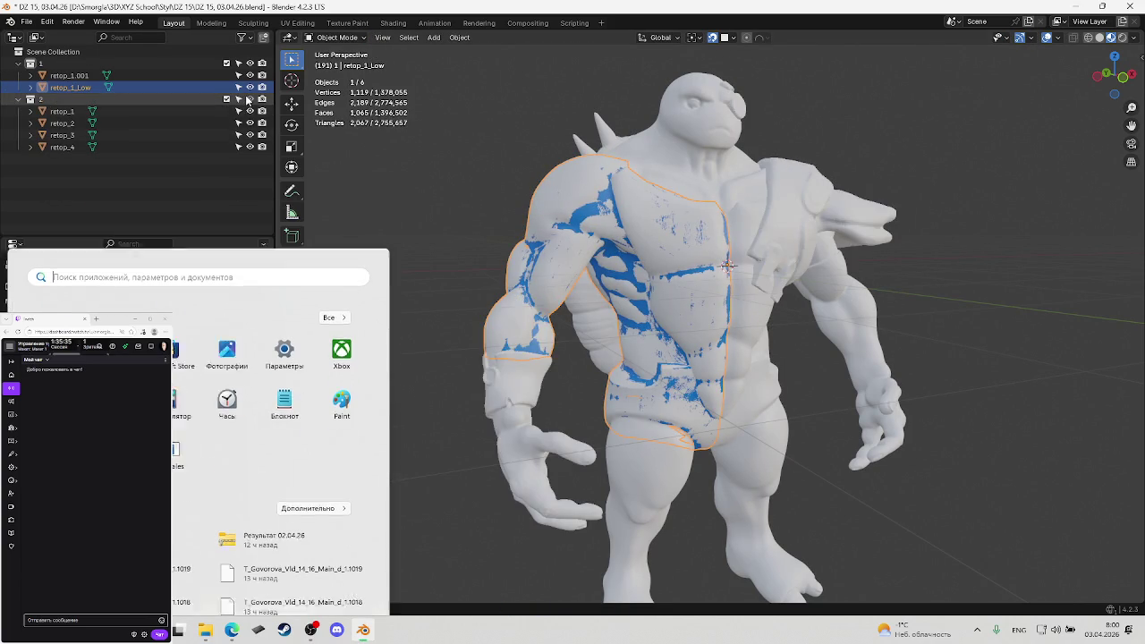
click(907, 295)
scroll(773, 328, down, 2)
mouse_move(907, 295)
middle_down()
mouse_move(774, 327)
mouse_move(729, 309)
middle_up()
key(Tab)
key(ctrl+s)
Reveal the hidden shoulder part of the retopo mesh with Alt+H and deselect it
key(Tab)
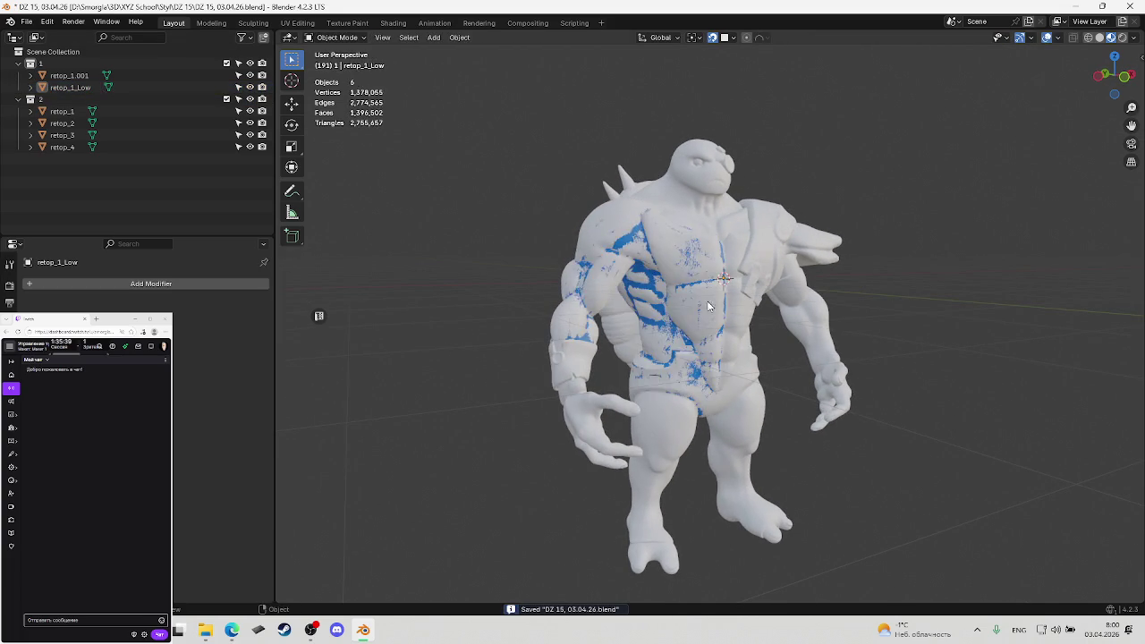
key(Tab)
key(alt+h)
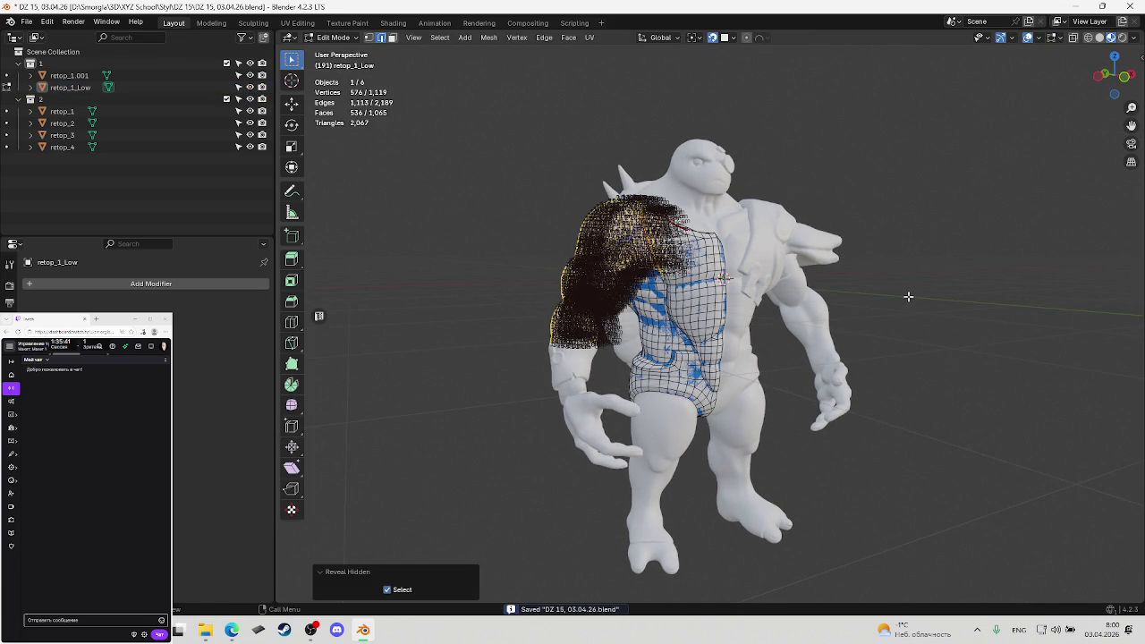
key(alt+a)
key(Tab)
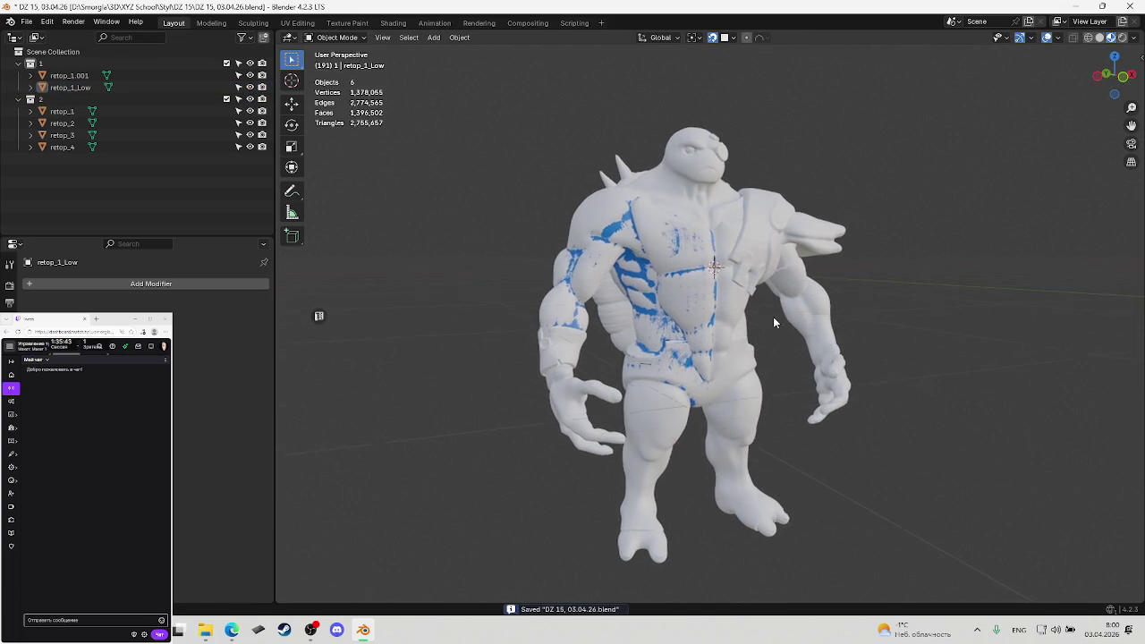
key(Tab)
Orbit around the character to review the retopology, then select the retop_1.001 sculpt
mouse_move(773, 317)
middle_down()
mouse_move(768, 338)
mouse_move(765, 322)
middle_up()
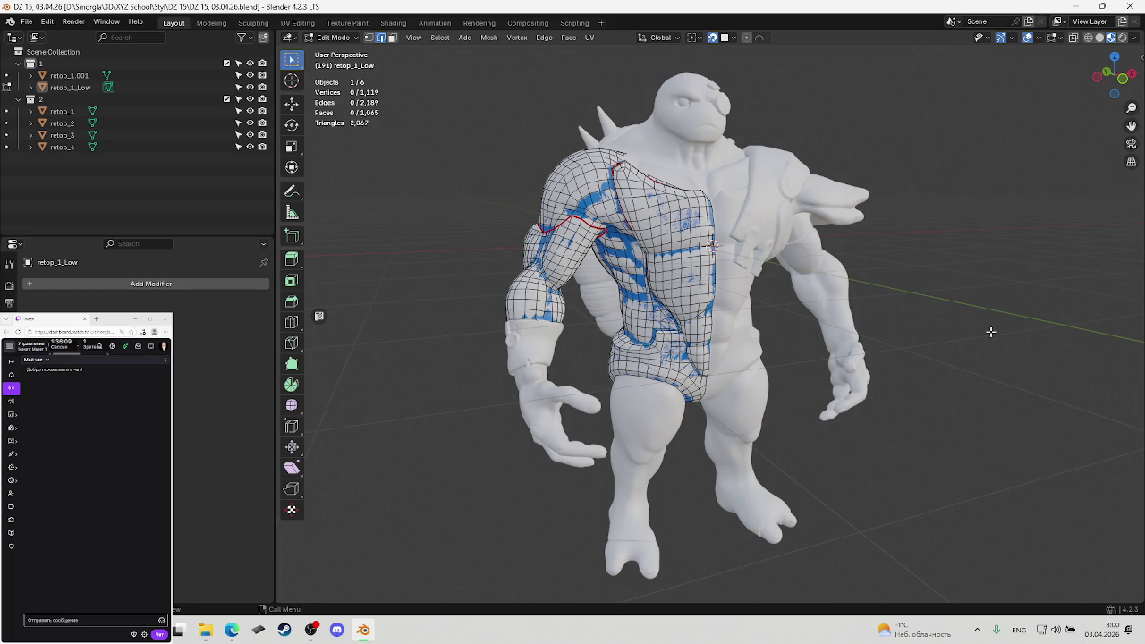
mouse_move(780, 295)
middle_down()
mouse_move(948, 295)
mouse_move(971, 276)
middle_up()
scroll(908, 315, up, 4)
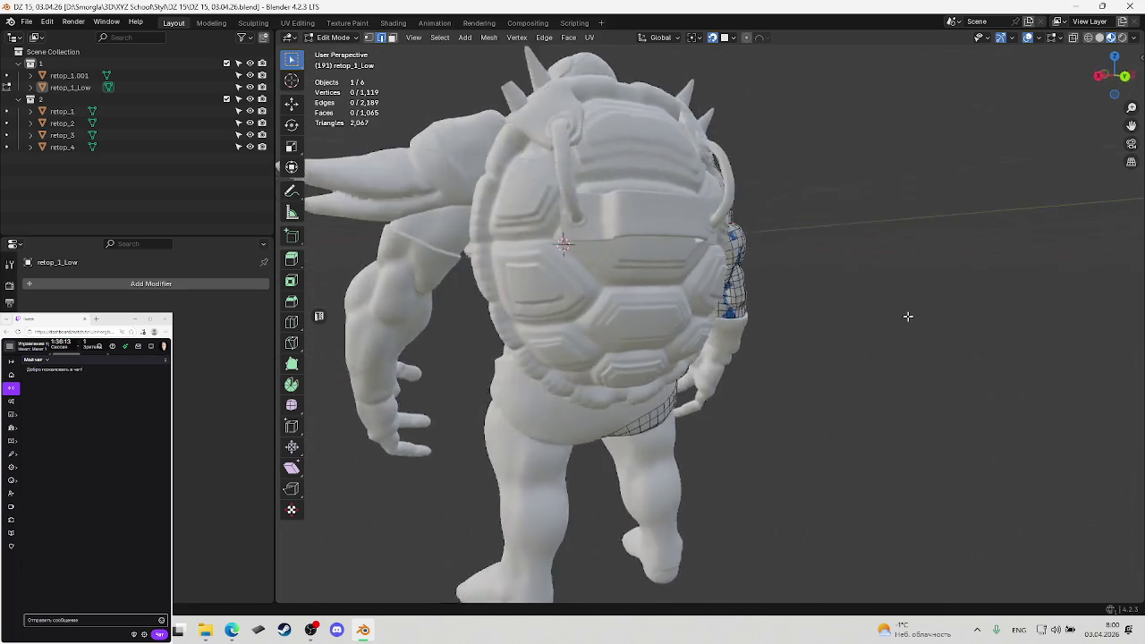
mouse_move(908, 316)
middle_down()
mouse_move(868, 319)
mouse_move(945, 339)
middle_up()
scroll(945, 340, down, 3)
key(Tab)
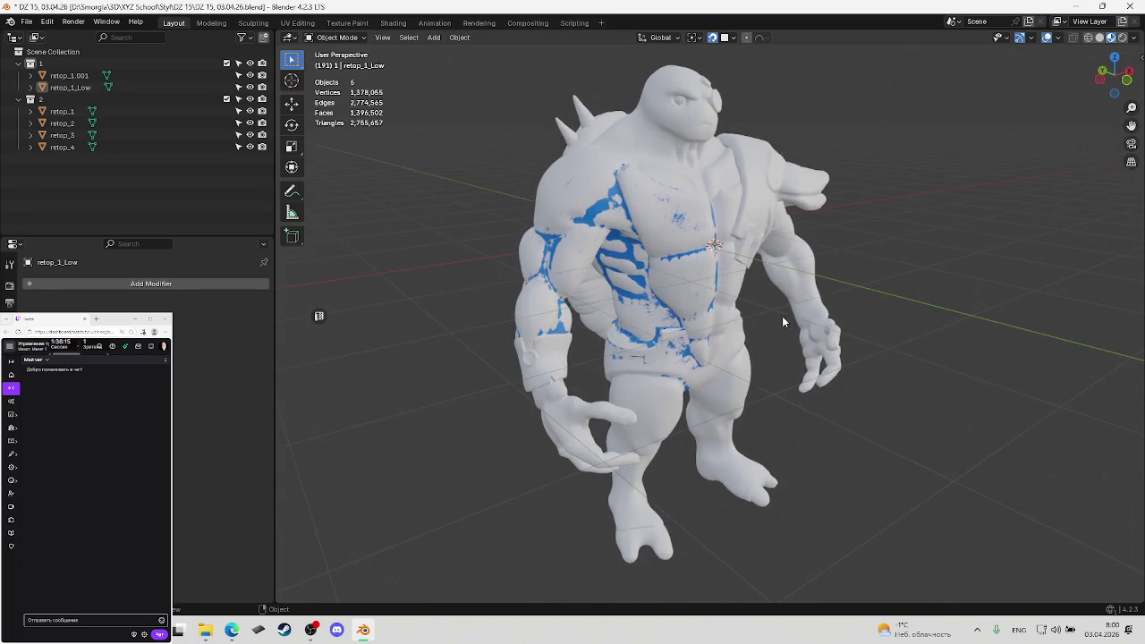
key(Tab)
key(Tab)
click(664, 279)
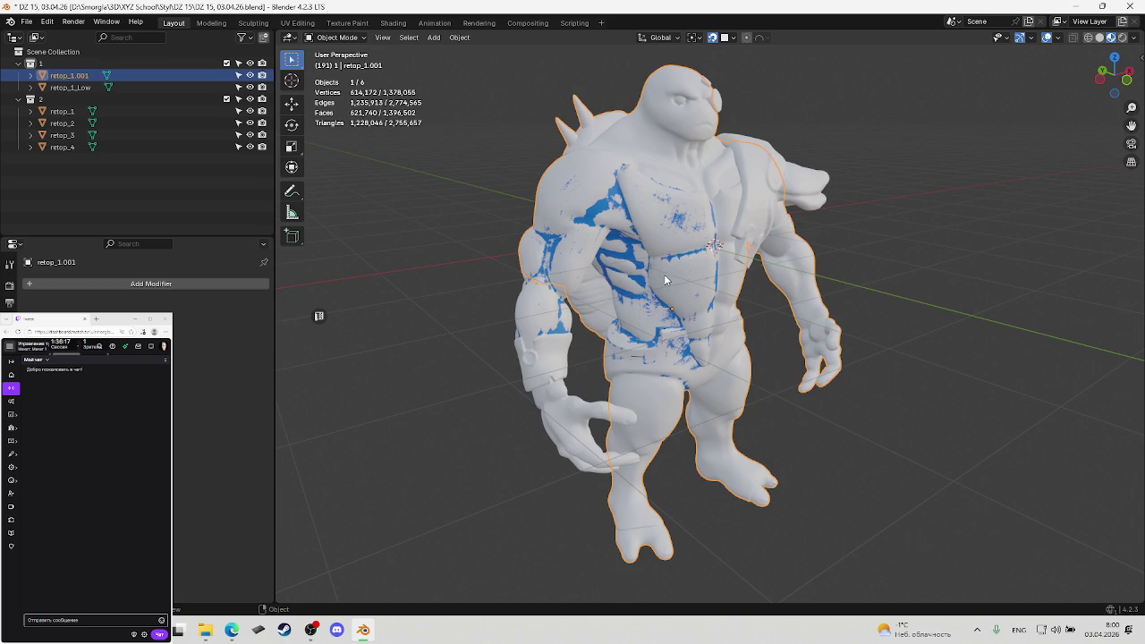